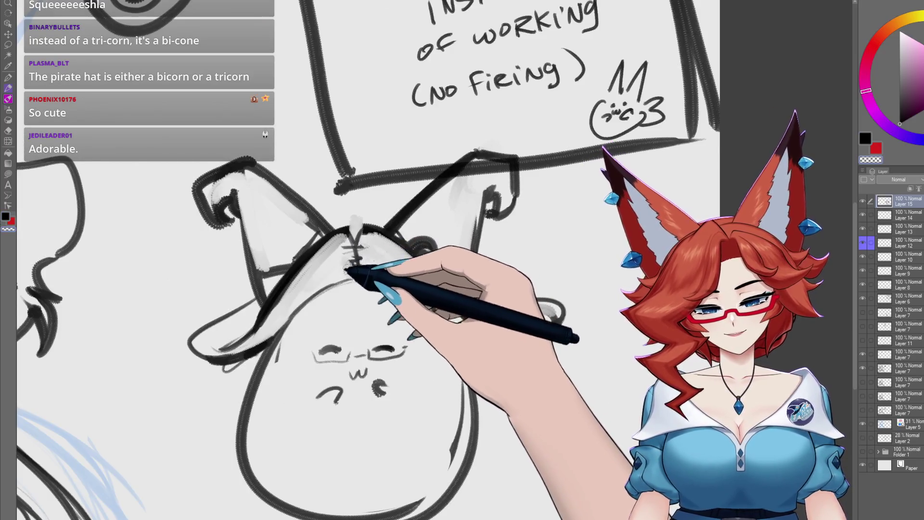
- Ink the hat's right brim and block in the first face features on the egg
mouse_move(420, 312)
mouse_down()
mouse_move(455, 297)
mouse_move(443, 285)
mouse_up()
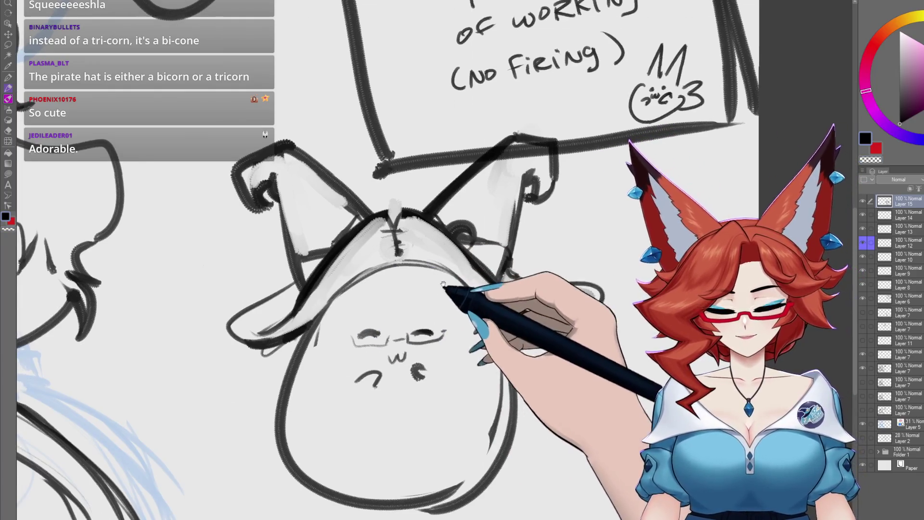
drag(506, 278, 556, 325)
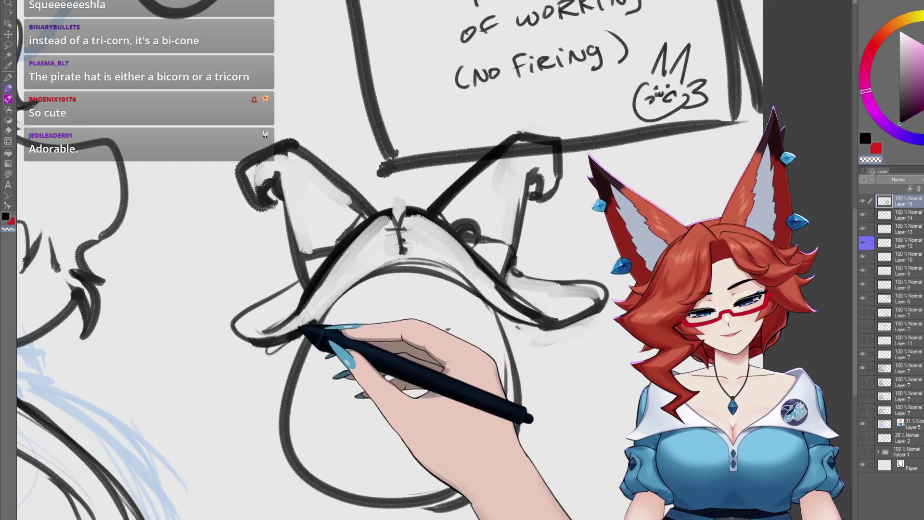
drag(347, 332, 433, 331)
drag(394, 354, 416, 365)
drag(490, 372, 473, 327)
mouse_move(403, 332)
mouse_down()
mouse_move(420, 332)
mouse_move(395, 353)
mouse_up()
- Redraw the eyes, w-shaped mouth and cheek mark, then draw glasses around the eyes
drag(346, 298, 372, 299)
drag(382, 322, 397, 323)
drag(391, 333, 419, 334)
drag(379, 303, 423, 295)
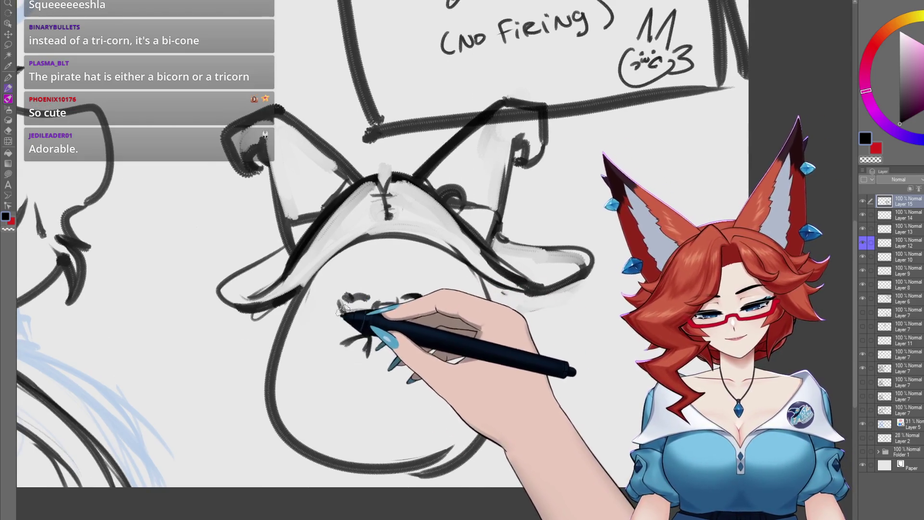
drag(338, 309, 433, 307)
scroll(470, 329, down, 1)
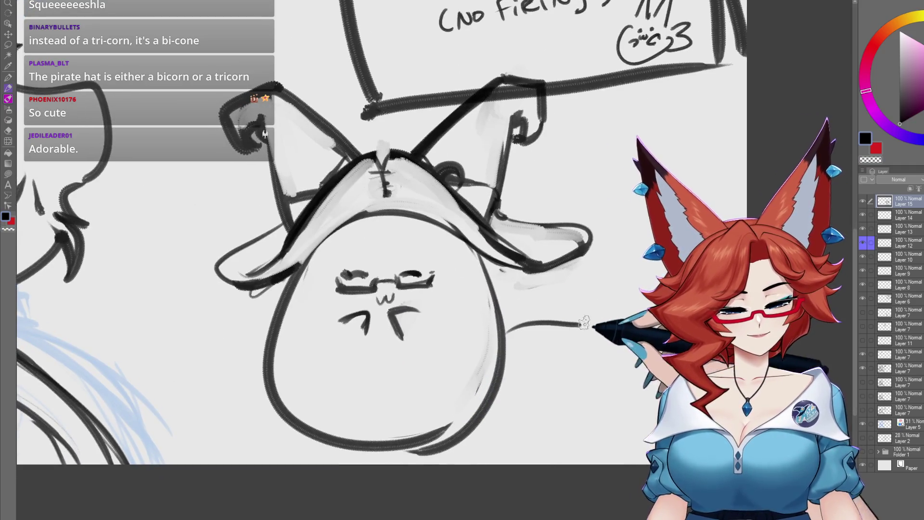
- Sketch stubby arms on the right and left sides of the body
drag(578, 377, 480, 439)
mouse_move(266, 318)
mouse_down()
mouse_move(186, 351)
mouse_move(279, 423)
mouse_up()
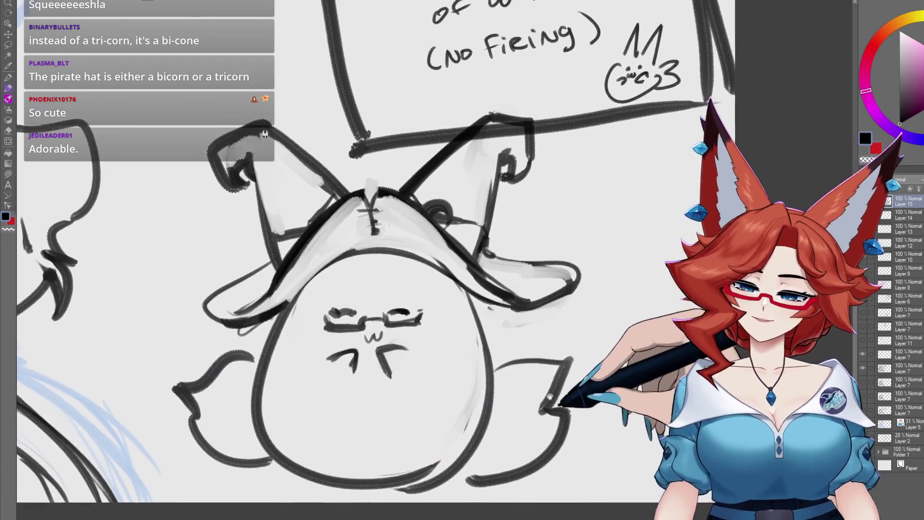
drag(559, 352, 589, 412)
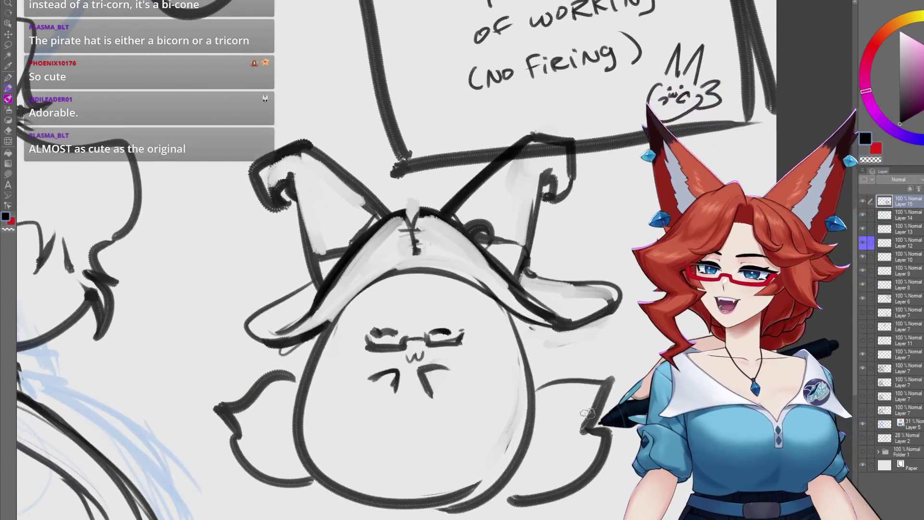
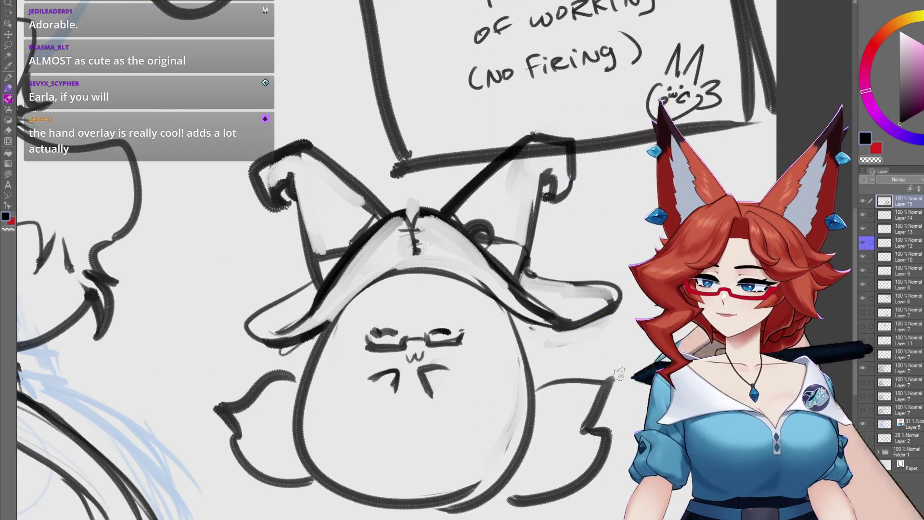
- Pan from the blob doodle over to the fox-eared woman and centre her figure in view
mouse_move(383, 435)
mouse_down()
mouse_move(401, 423)
mouse_move(404, 514)
mouse_up()
scroll(402, 424, down, 3)
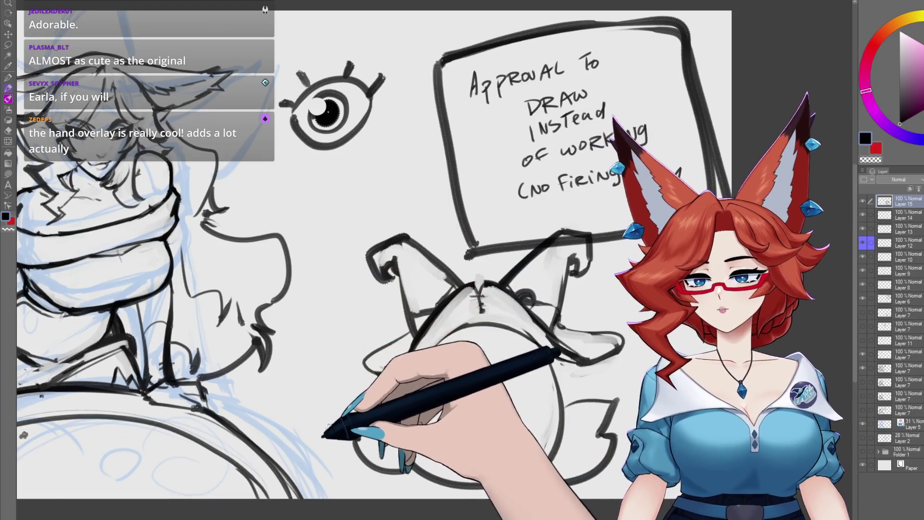
mouse_move(265, 392)
mouse_down()
mouse_move(477, 419)
mouse_move(471, 384)
mouse_up()
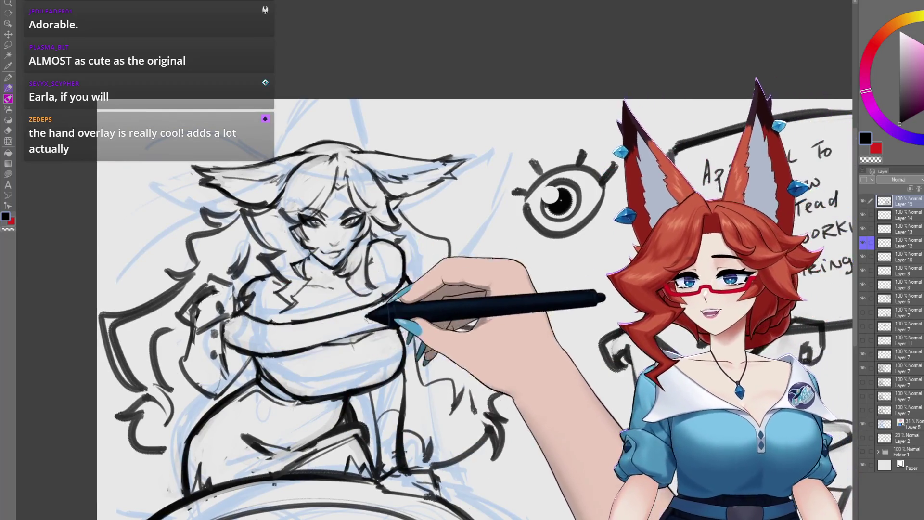
drag(354, 385, 415, 367)
scroll(415, 365, up, 2)
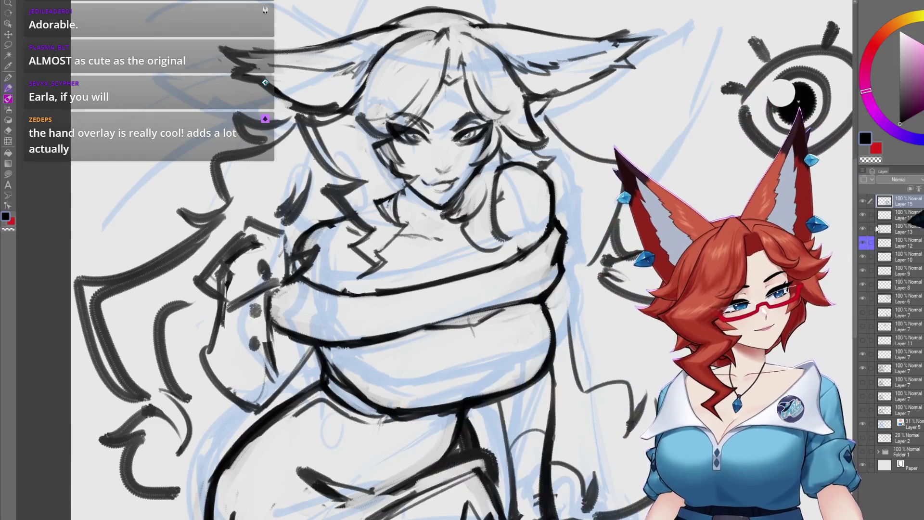
- Make Layer 7 the working ink layer and bring the woman's arm into view
click(861, 368)
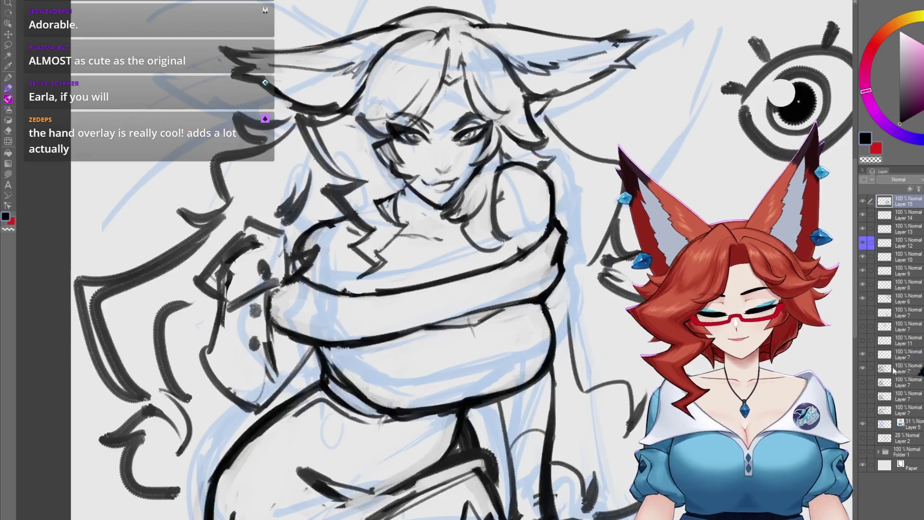
click(896, 369)
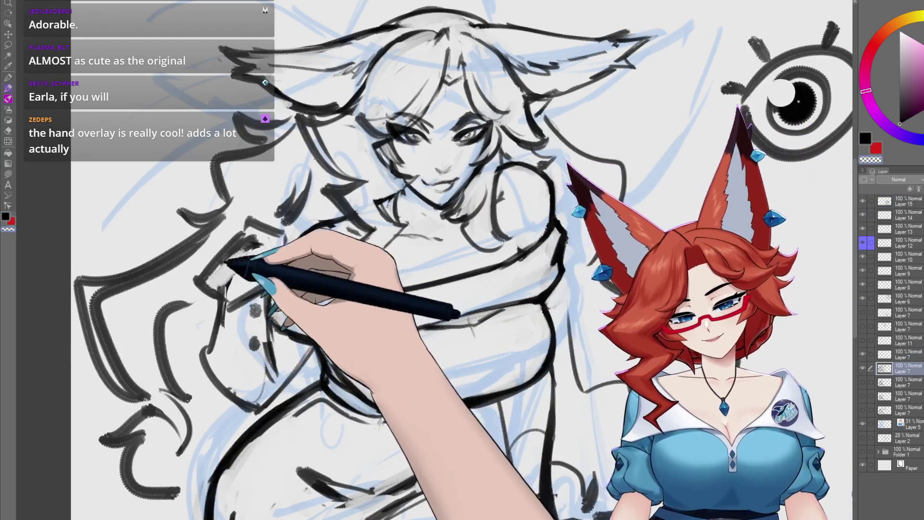
mouse_move(242, 253)
mouse_down()
mouse_move(289, 248)
mouse_move(267, 246)
mouse_up()
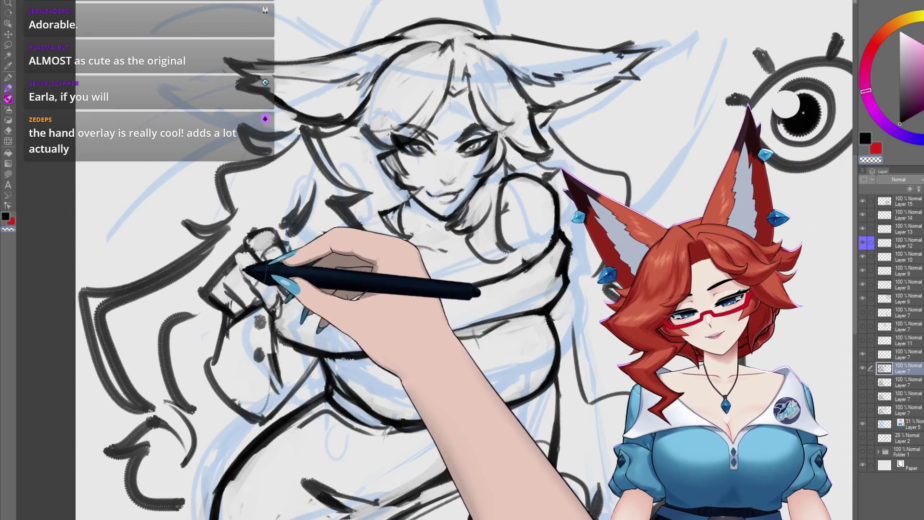
- Ink the raised fist gripping the scarf with short defining strokes
drag(230, 249, 237, 229)
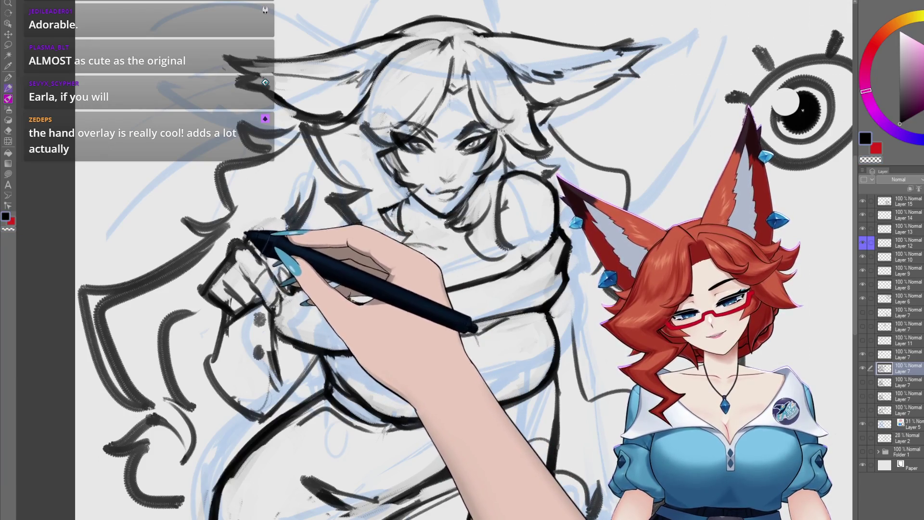
drag(273, 230, 232, 255)
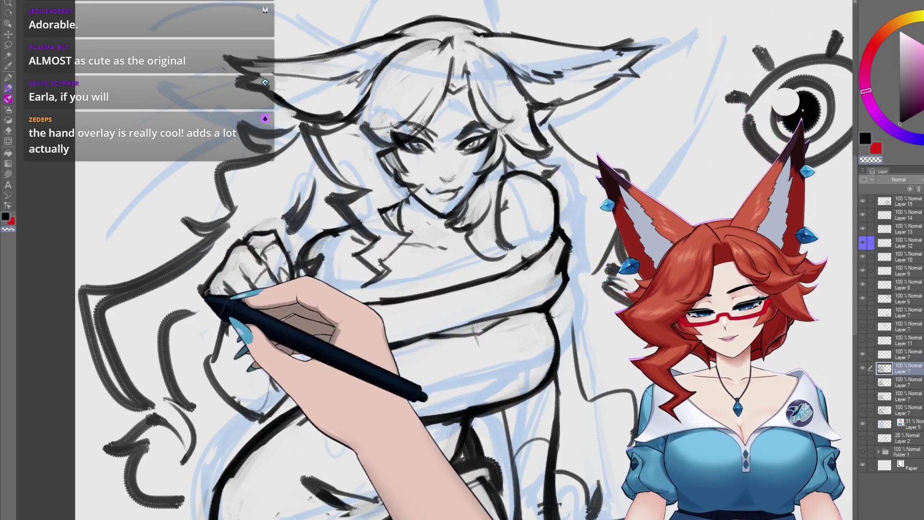
drag(223, 306, 215, 299)
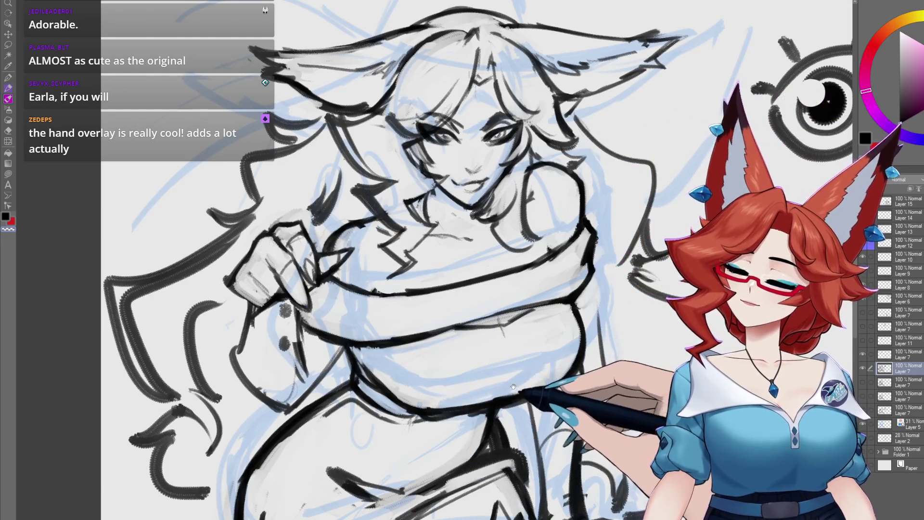
scroll(516, 390, down, 1)
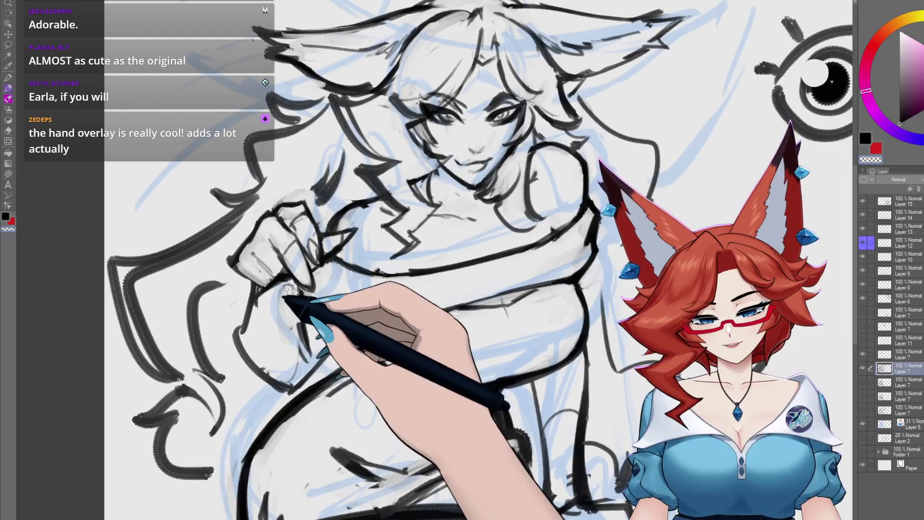
scroll(412, 311, up, 2)
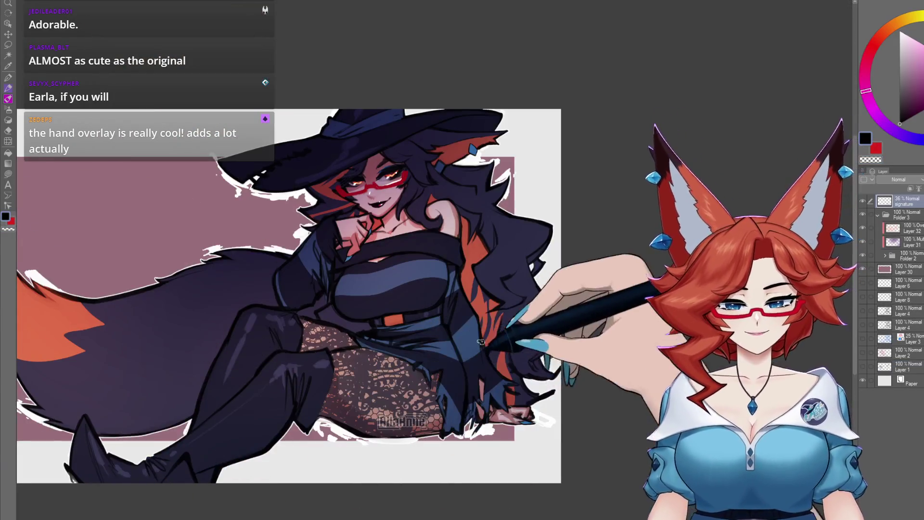
scroll(289, 296, down, 2)
scroll(289, 296, up, 2)
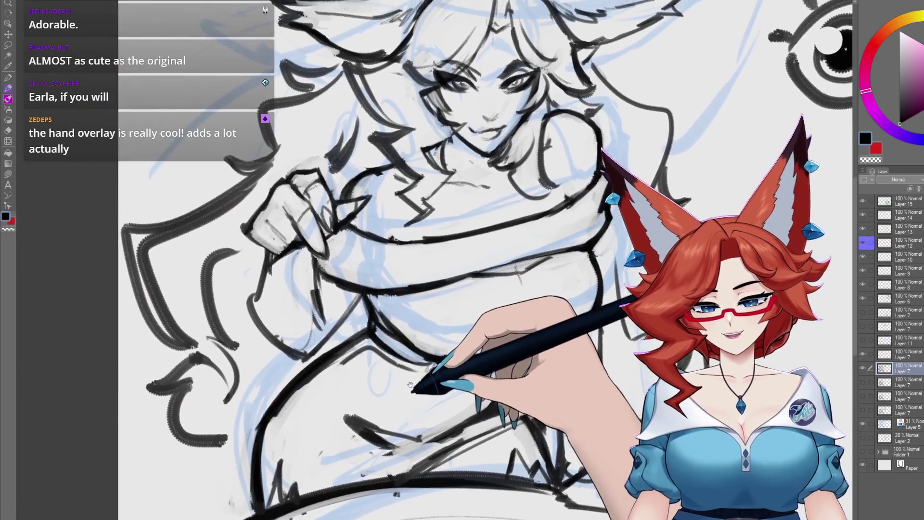
- Refine the fist's lines and ink hanging scarf strands down along the lower arm
mouse_move(303, 282)
mouse_down()
mouse_move(308, 263)
mouse_move(302, 372)
mouse_move(253, 384)
mouse_move(312, 368)
mouse_move(306, 361)
mouse_move(310, 392)
mouse_move(264, 381)
mouse_up()
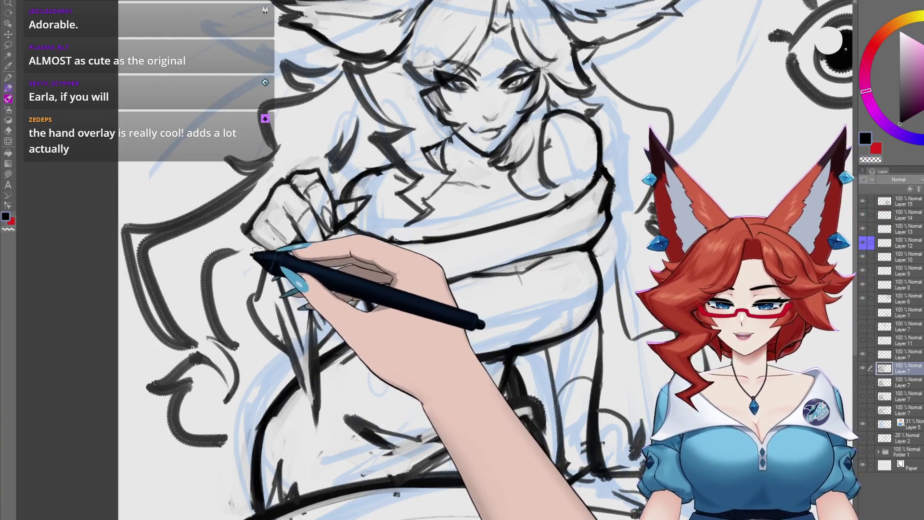
mouse_move(253, 253)
mouse_down()
mouse_move(252, 305)
mouse_move(255, 289)
mouse_up()
mouse_move(271, 334)
mouse_down()
mouse_move(262, 282)
mouse_move(293, 376)
mouse_up()
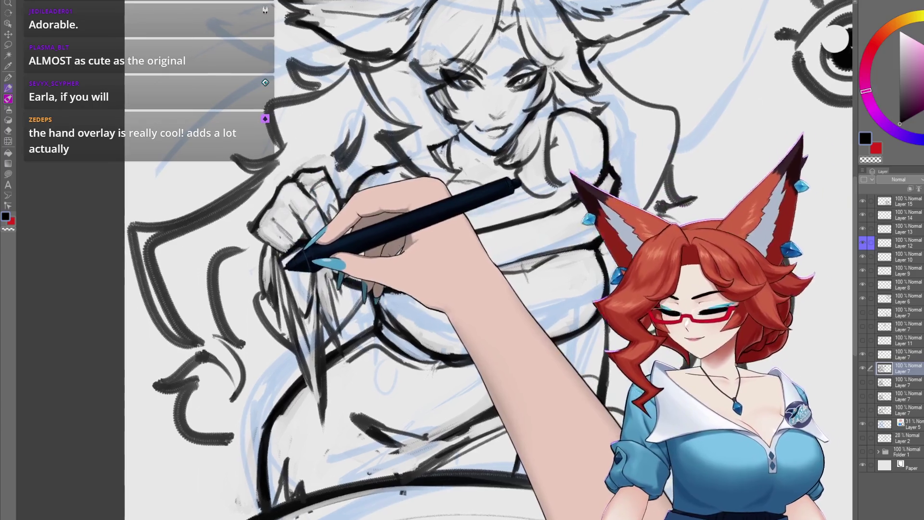
drag(271, 249, 277, 248)
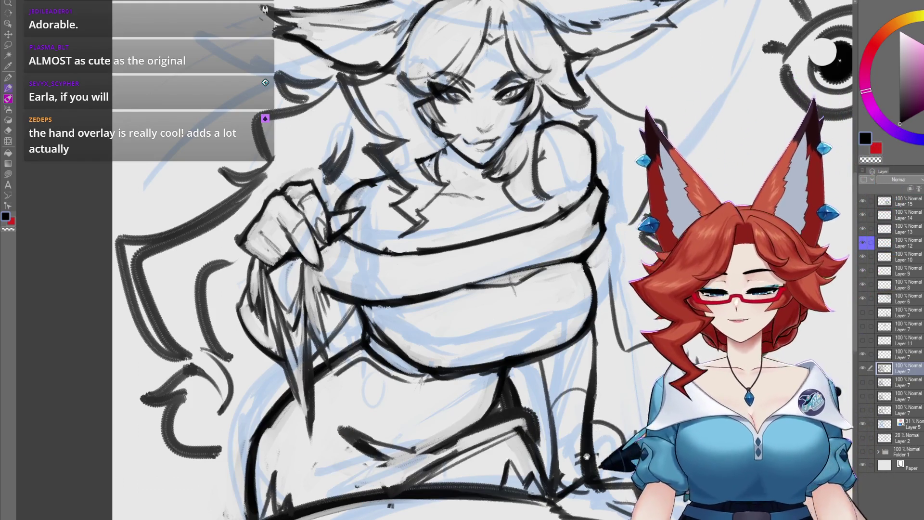
scroll(303, 455, down, 2)
scroll(473, 394, down, 2)
scroll(470, 396, up, 2)
scroll(440, 370, up, 2)
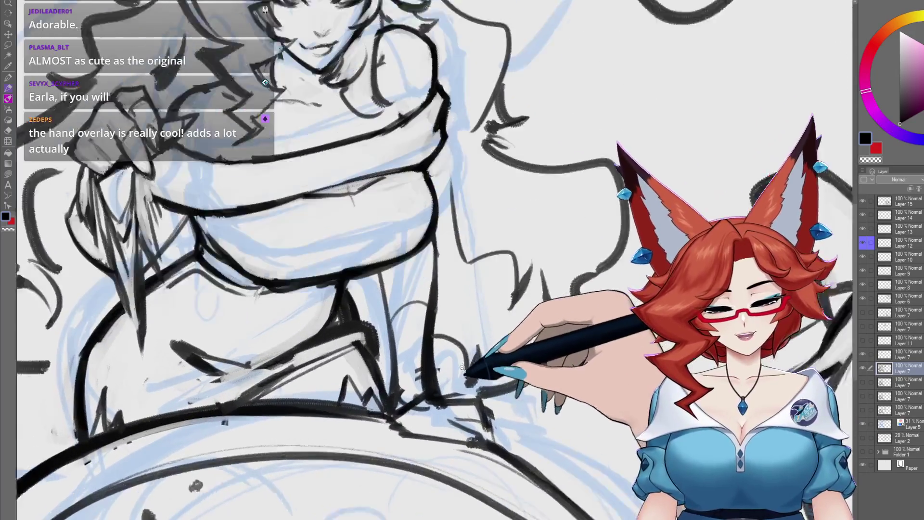
scroll(463, 366, up, 1)
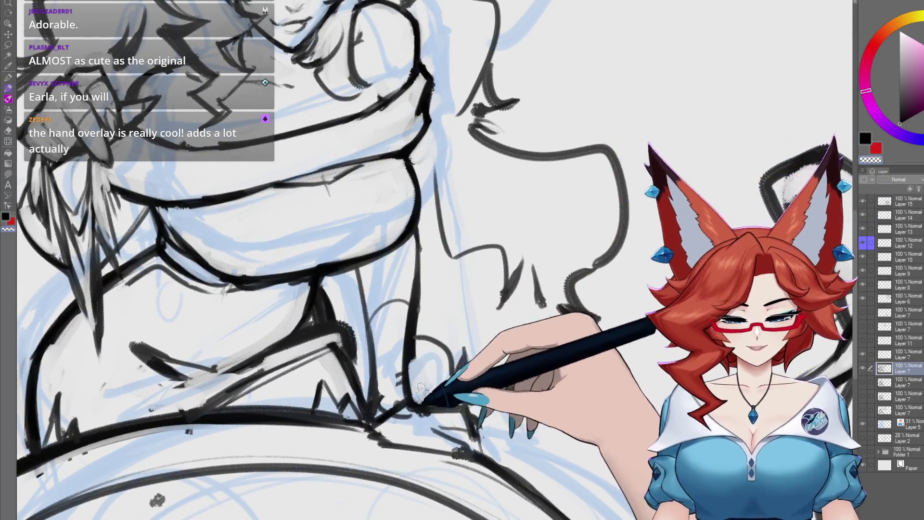
- Ink a dark line right of the figure and add new layers for the fur work
drag(600, 319, 575, 388)
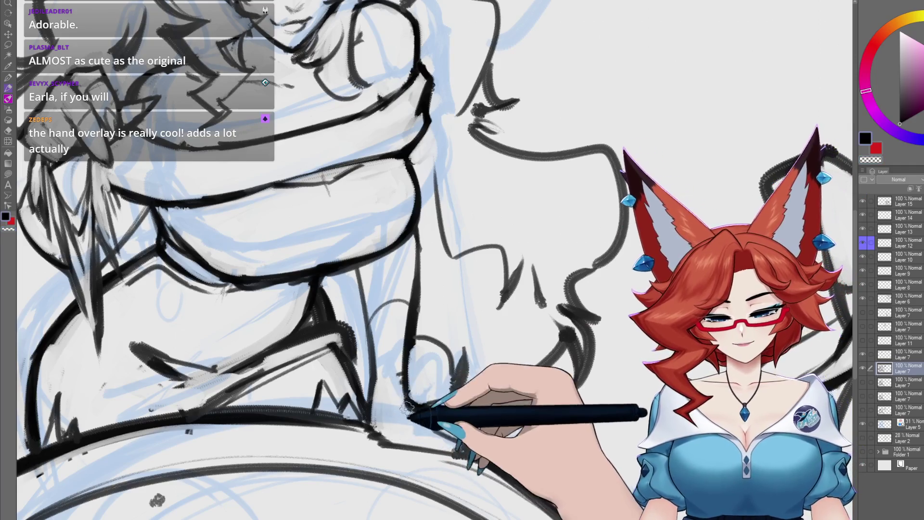
scroll(429, 373, up, 1)
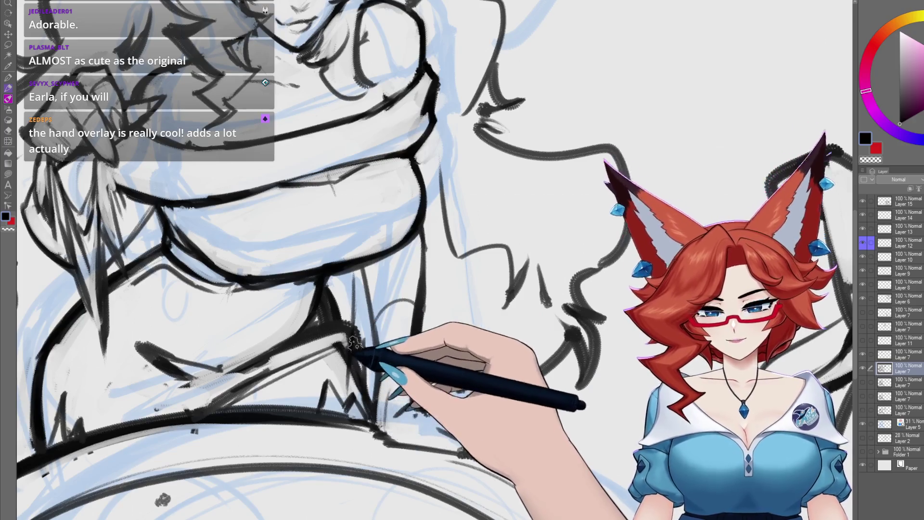
scroll(353, 343, up, 1)
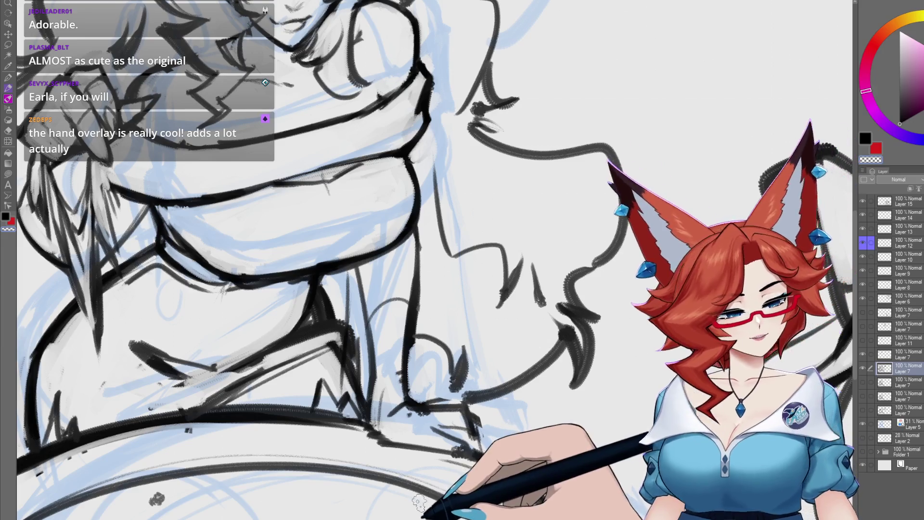
click(862, 368)
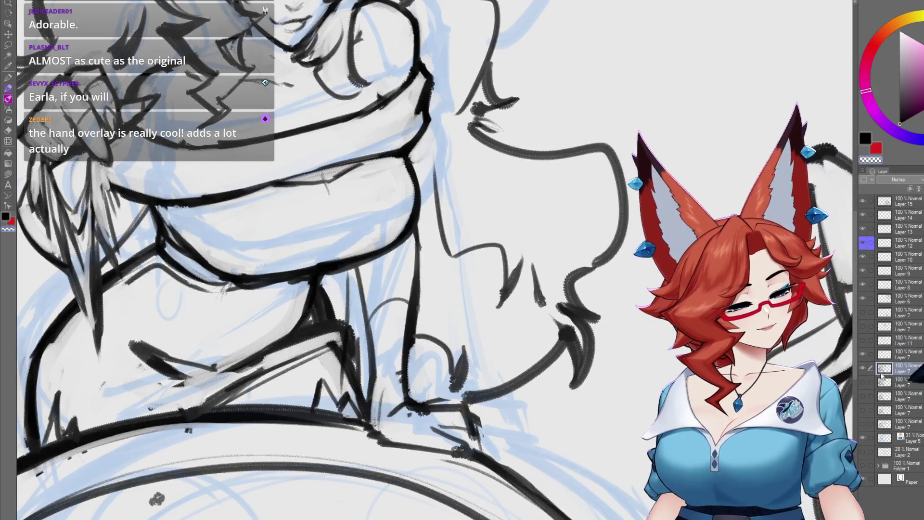
click(863, 368)
scroll(383, 368, up, 1)
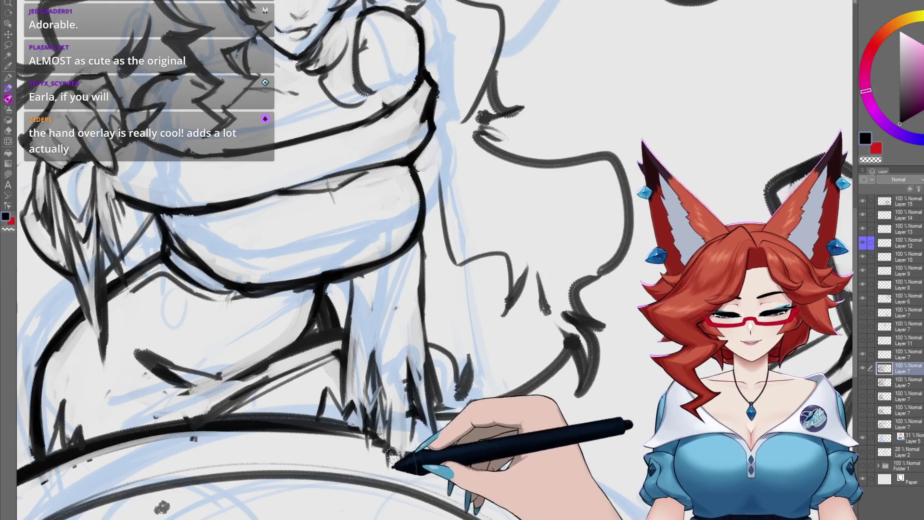
- Ink short jagged fur tufts along the scarf's lower edge, shifting the view rightward
drag(394, 461, 409, 402)
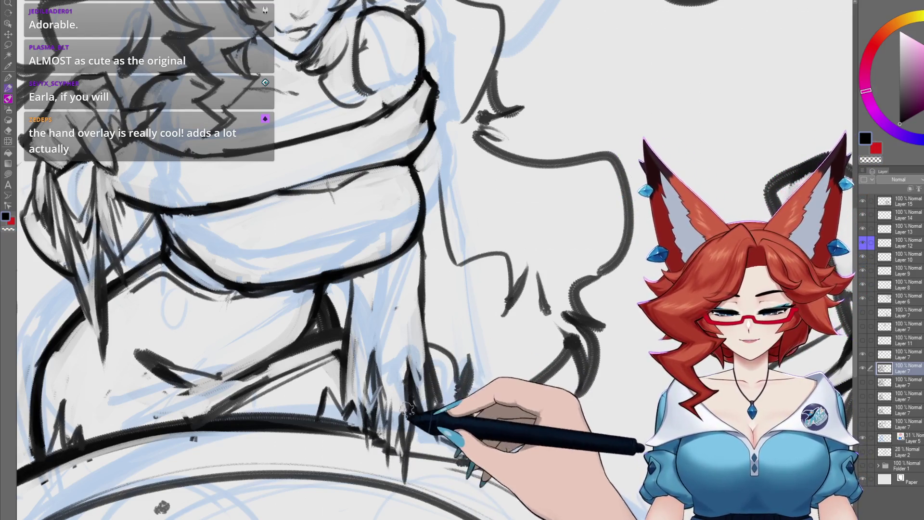
scroll(408, 415, down, 3)
scroll(621, 373, up, 3)
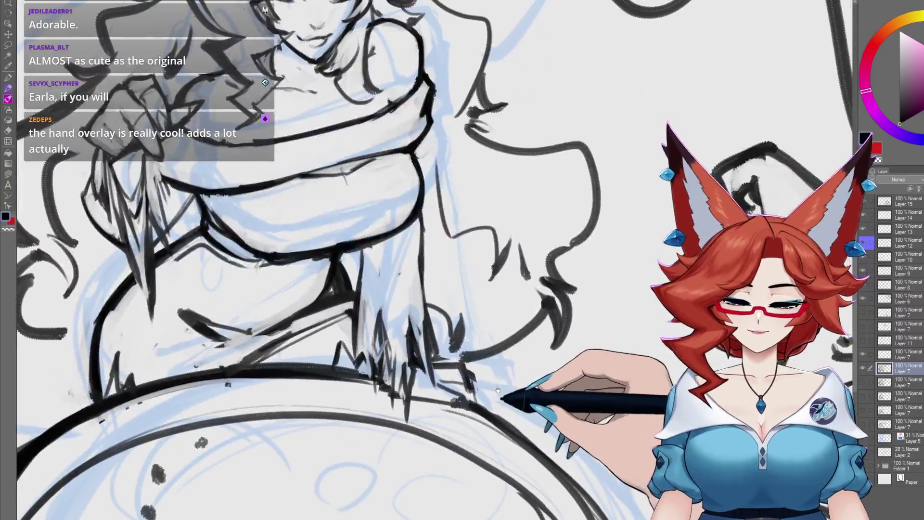
scroll(509, 383, down, 1)
scroll(512, 378, down, 3)
scroll(607, 381, up, 4)
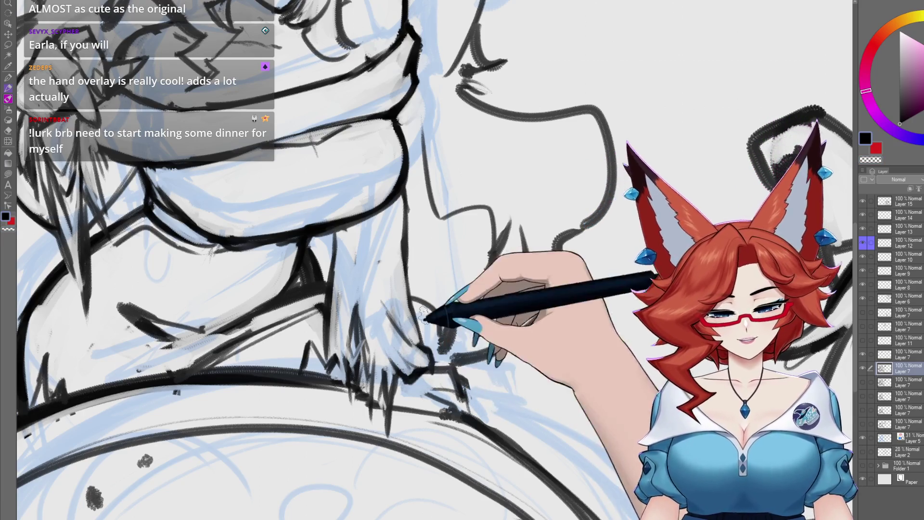
drag(388, 341, 470, 349)
mouse_move(494, 390)
mouse_down()
mouse_move(407, 359)
mouse_move(396, 381)
mouse_up()
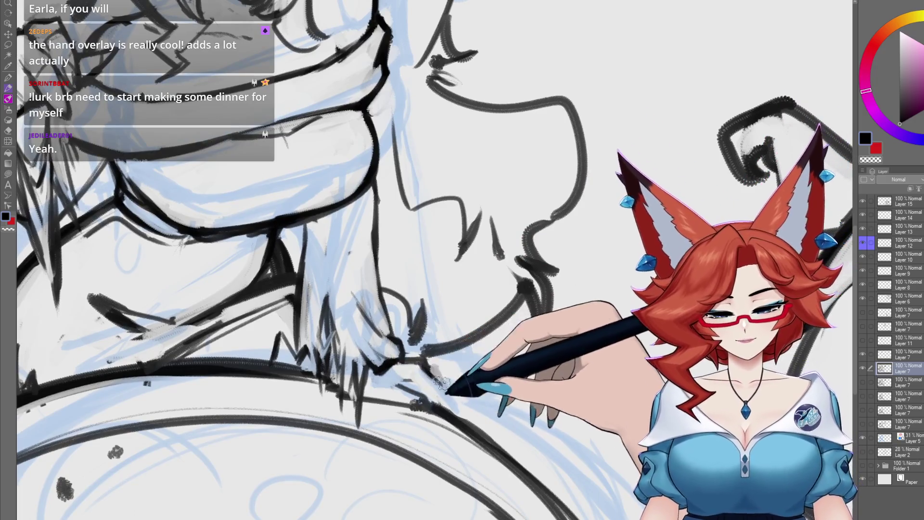
drag(413, 406, 374, 402)
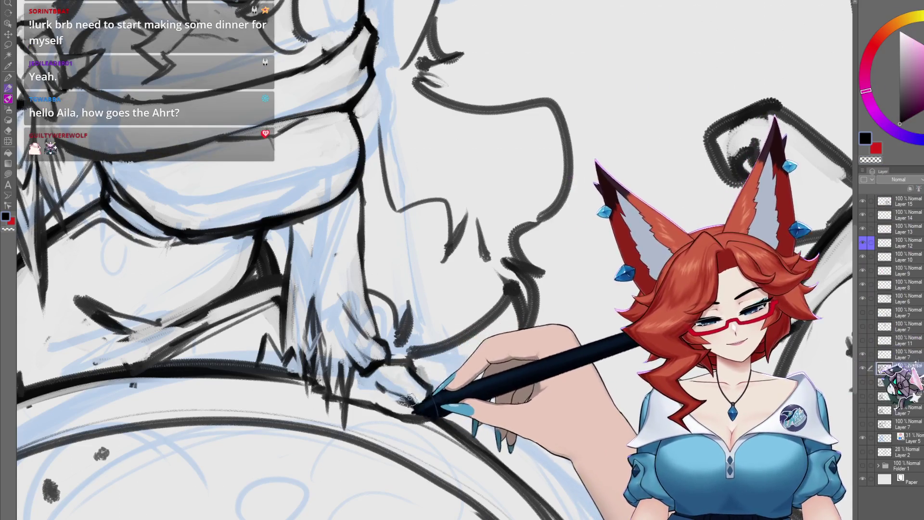
scroll(433, 260, down, 1)
scroll(434, 261, down, 2)
scroll(433, 260, down, 1)
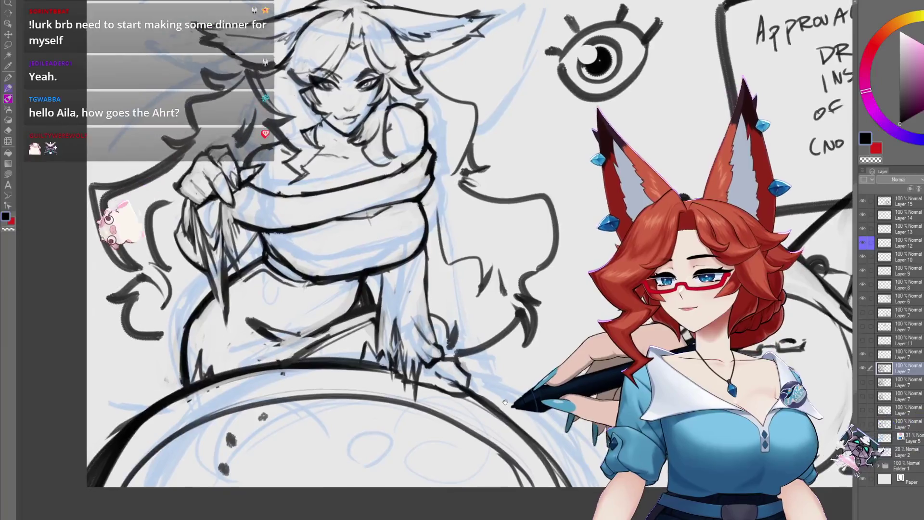
scroll(506, 403, down, 2)
scroll(499, 412, up, 1)
scroll(495, 418, up, 1)
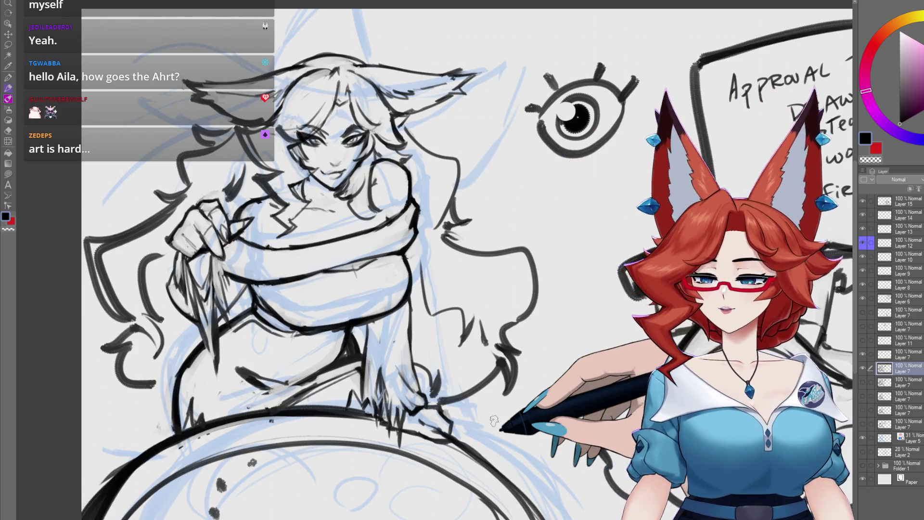
scroll(493, 420, down, 3)
scroll(506, 400, up, 3)
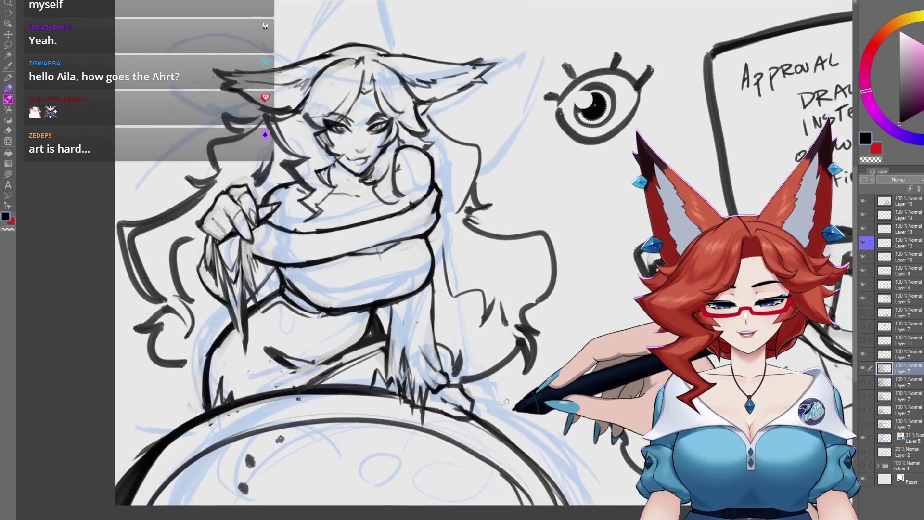
drag(413, 445, 417, 478)
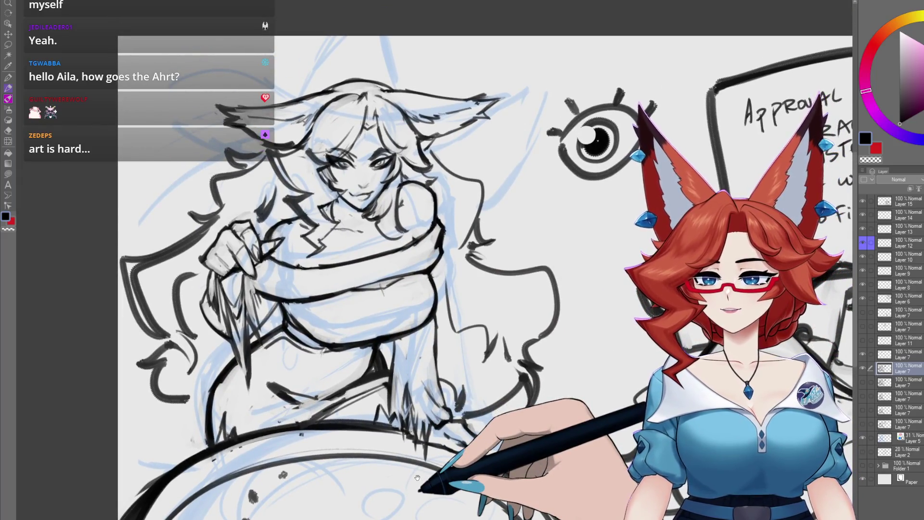
drag(417, 478, 420, 457)
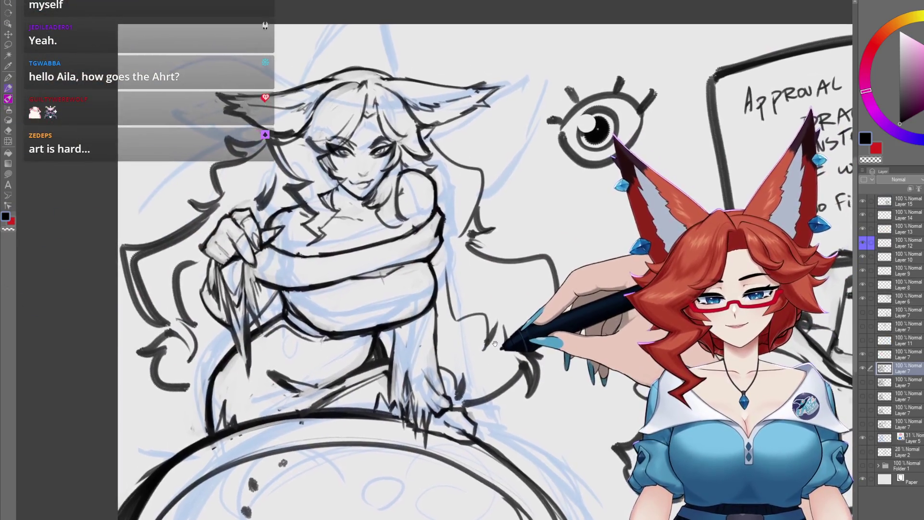
- Reposition the view over the fur tufts beneath the scarf to keep inking
drag(495, 344, 480, 365)
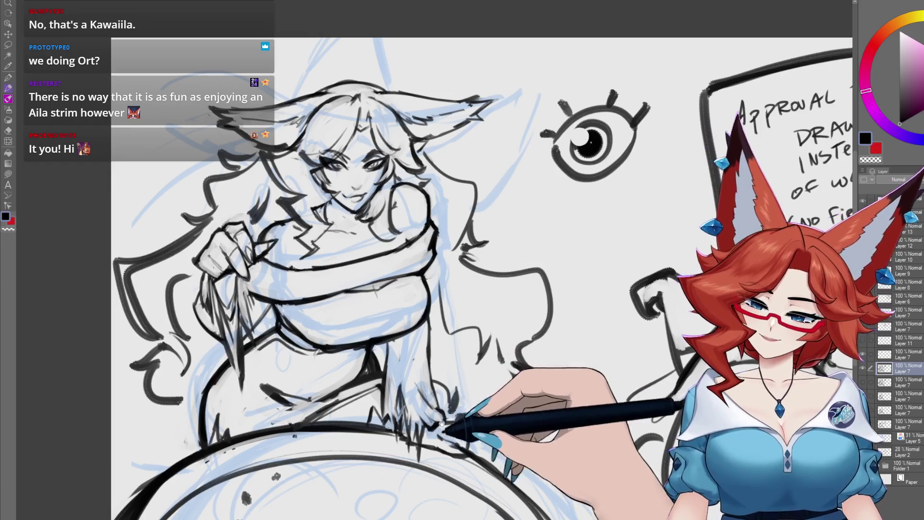
scroll(481, 275, down, 2)
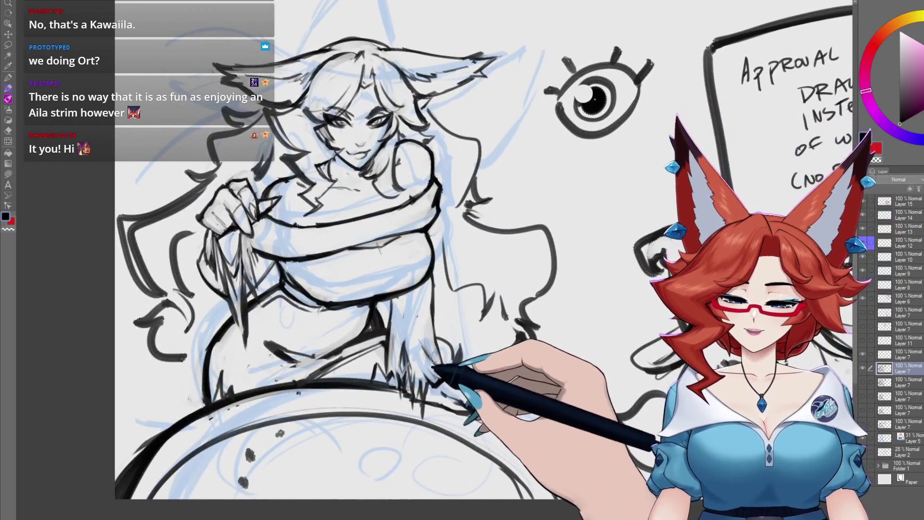
scroll(426, 341, up, 3)
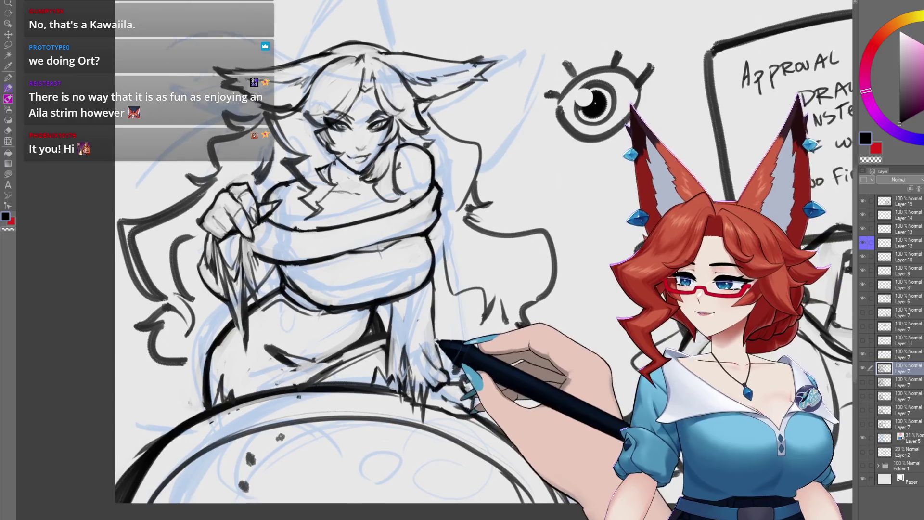
scroll(455, 363, up, 1)
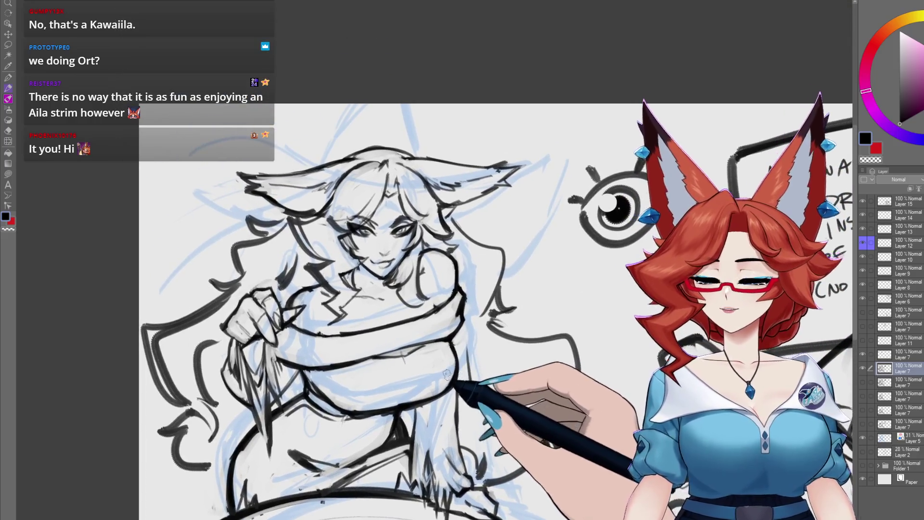
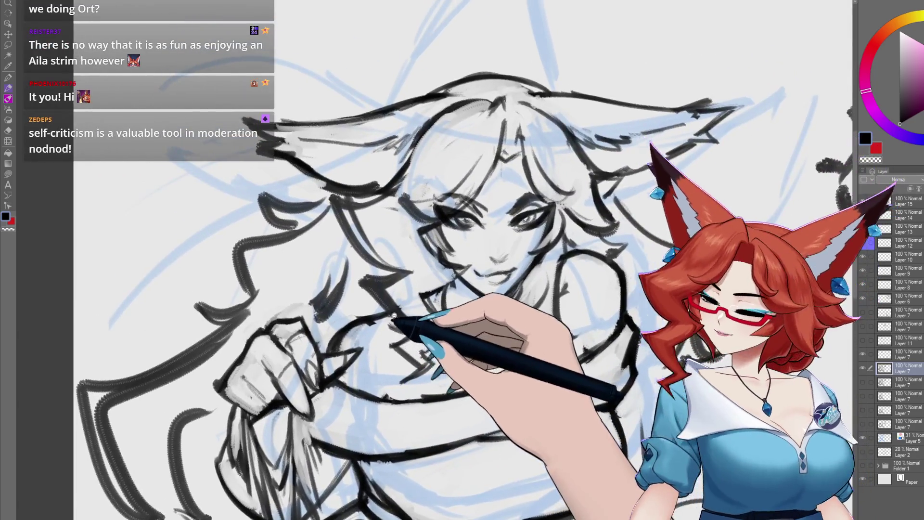
scroll(390, 323, up, 1)
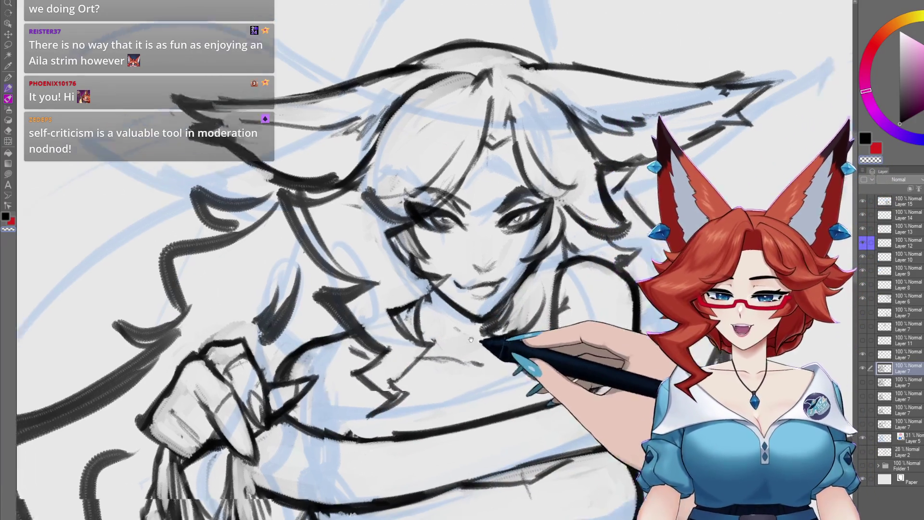
- Reframe the view on the face and hide the dark rough sketch layer
drag(350, 318, 387, 355)
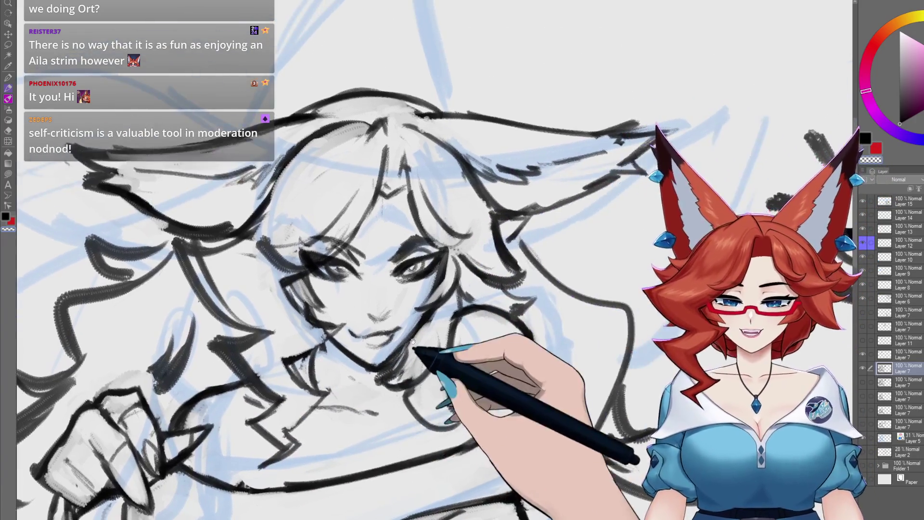
click(864, 356)
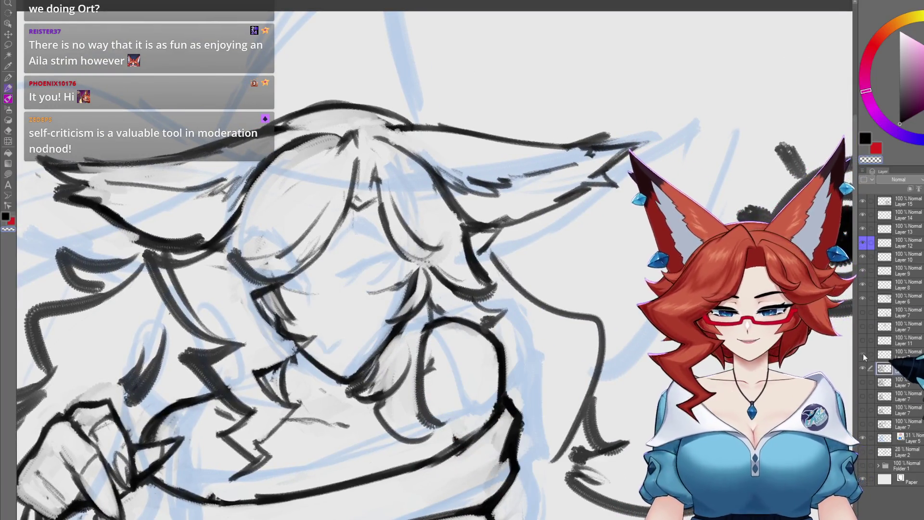
drag(440, 361, 416, 343)
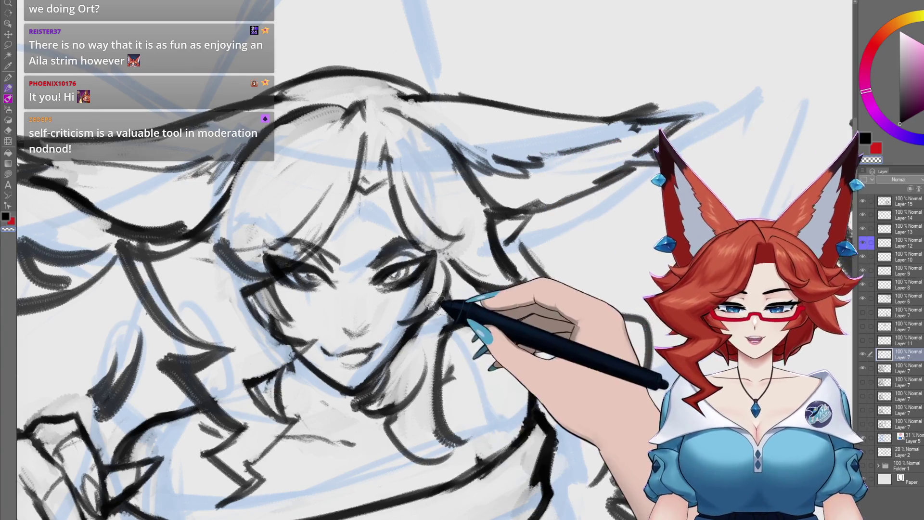
scroll(418, 344, up, 2)
scroll(465, 354, up, 2)
scroll(462, 361, up, 1)
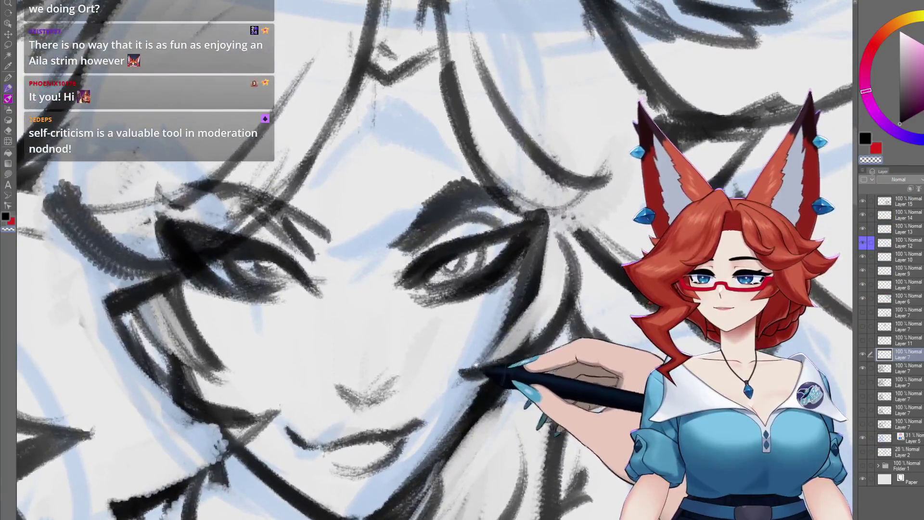
scroll(466, 372, up, 1)
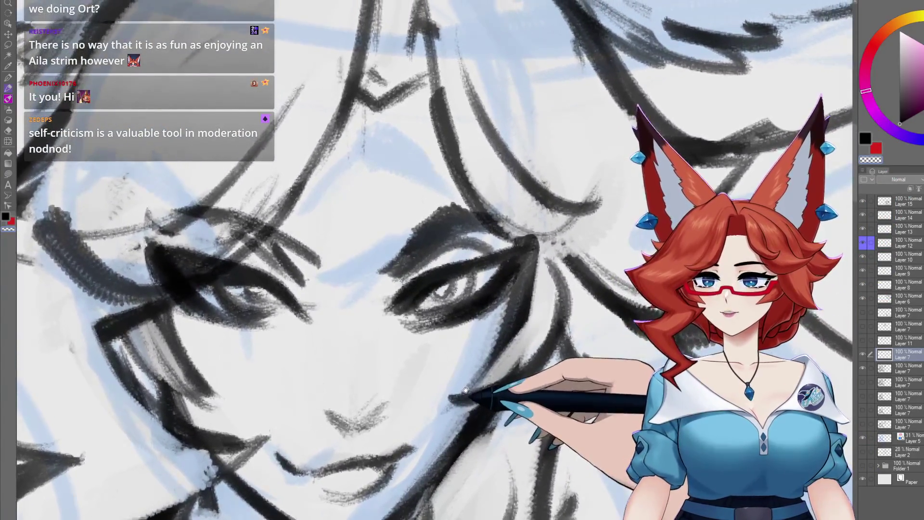
mouse_move(471, 379)
mouse_down()
mouse_move(478, 400)
mouse_move(461, 373)
mouse_move(460, 391)
mouse_move(462, 369)
mouse_up()
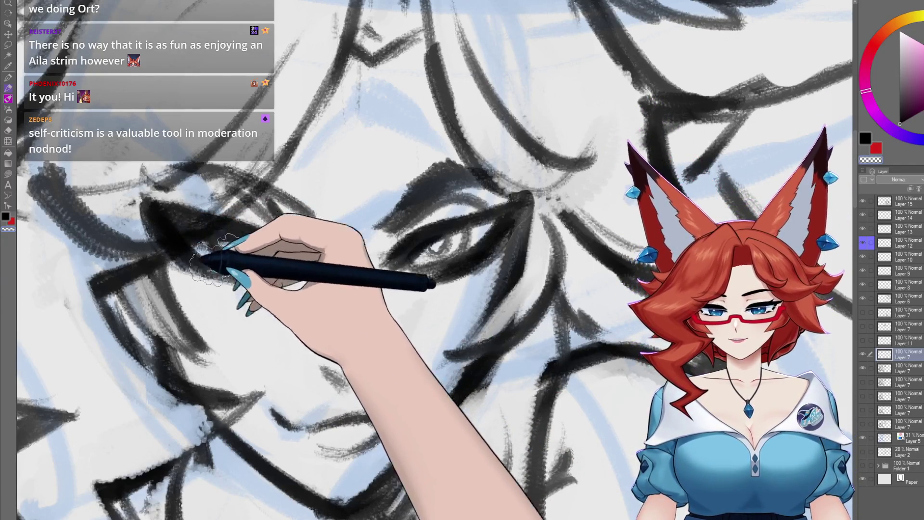
click(862, 371)
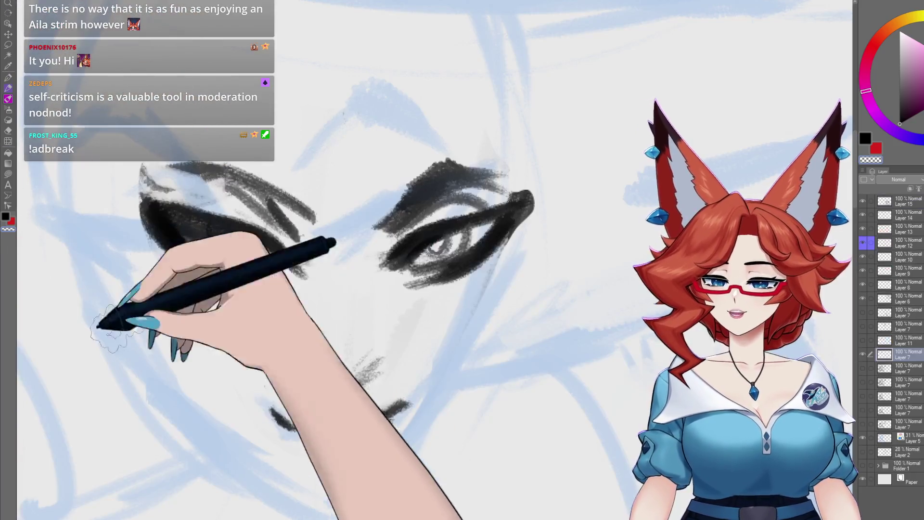
- Ink the right eye, brow and lower lid, then show the black sketch layer again and select the drawing layer
mouse_move(350, 224)
mouse_down()
mouse_move(433, 238)
mouse_move(527, 199)
mouse_up()
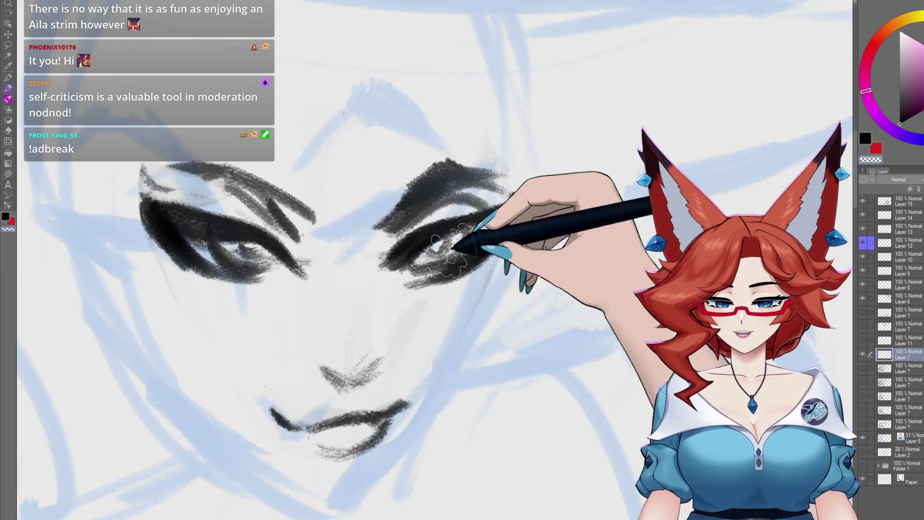
drag(390, 268, 452, 289)
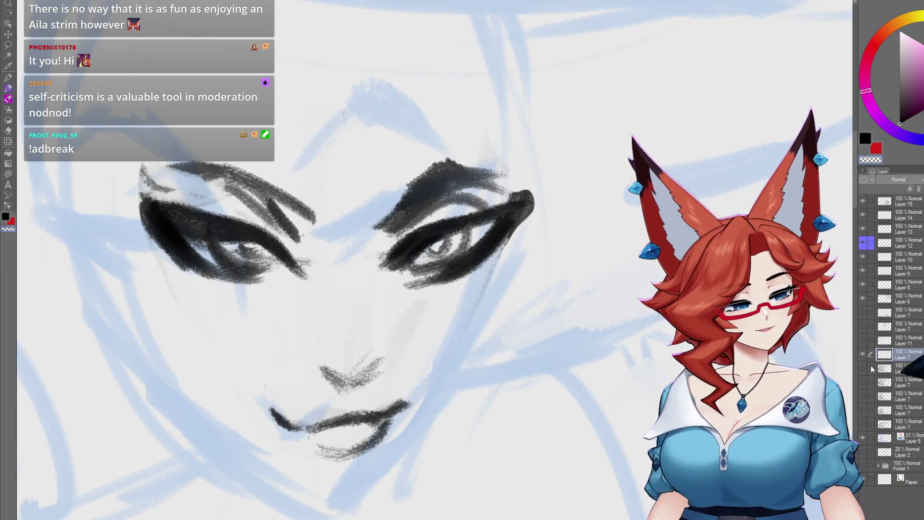
click(862, 368)
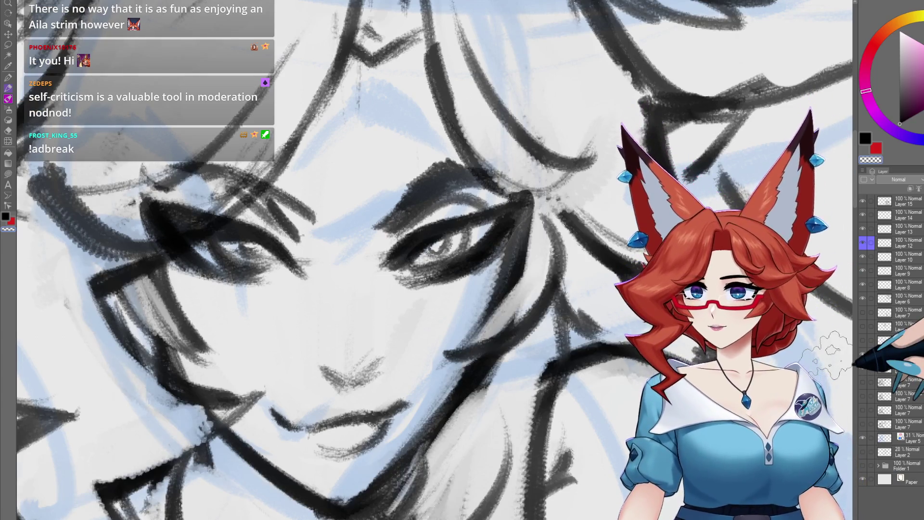
click(903, 355)
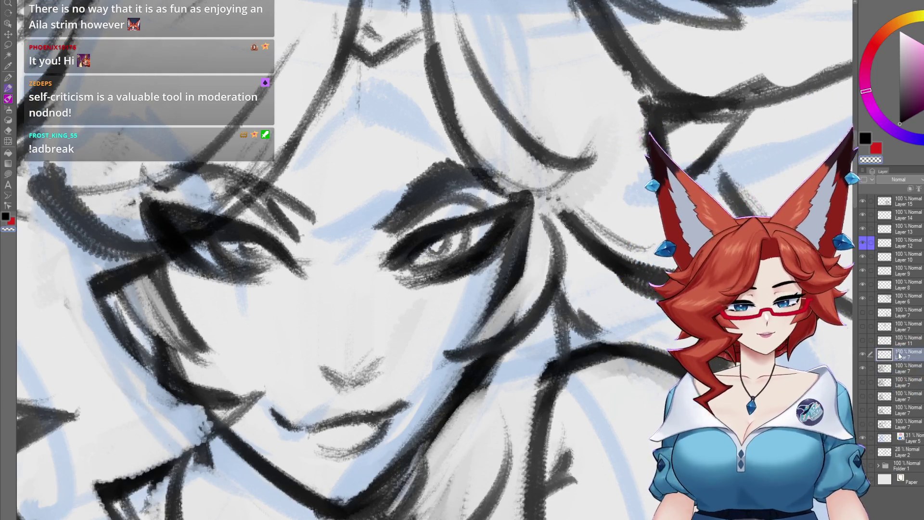
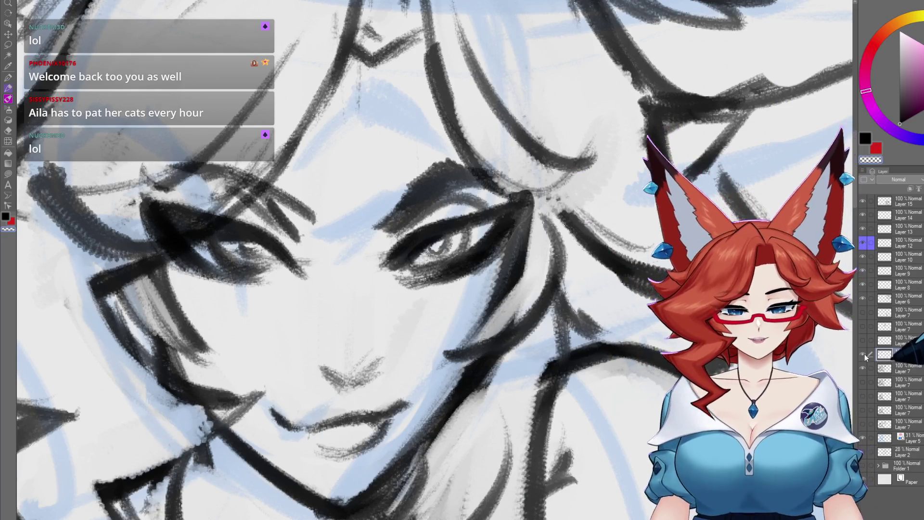
- Compare the ink with the sketch hidden and make Layer 15 the active layer
click(863, 355)
click(907, 202)
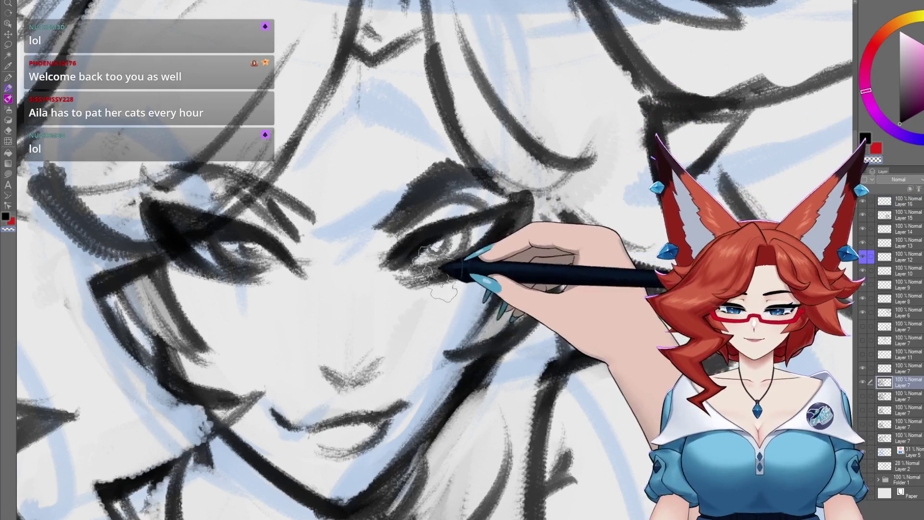
drag(447, 299, 454, 353)
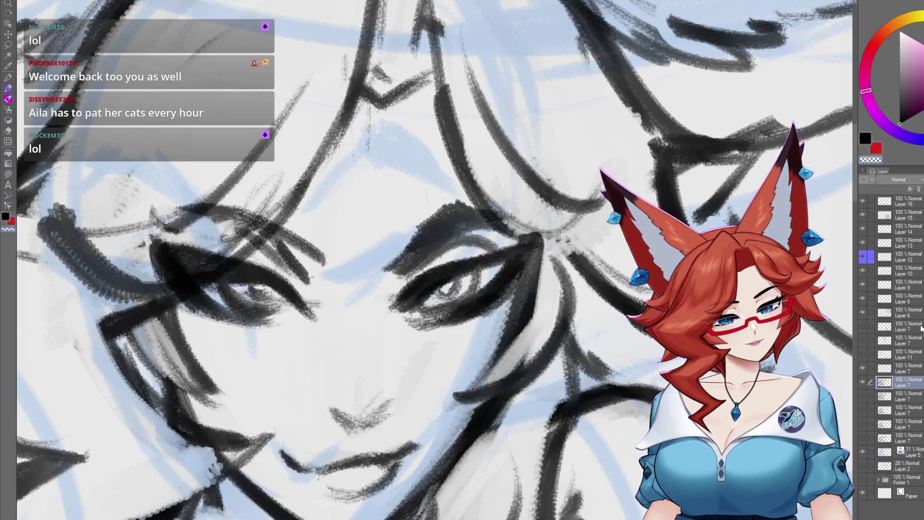
- Toggle the rough black sketch's visibility to compare, leaving it hidden
click(863, 382)
click(863, 382)
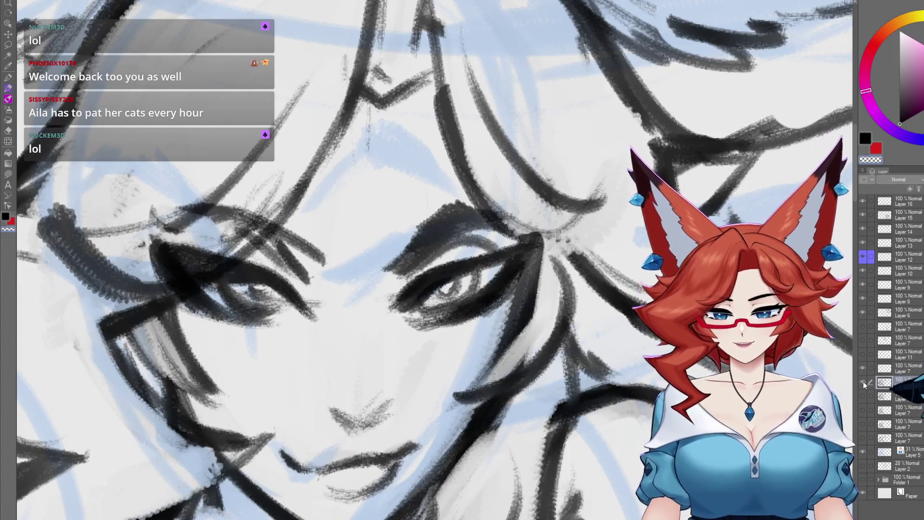
click(864, 381)
click(863, 381)
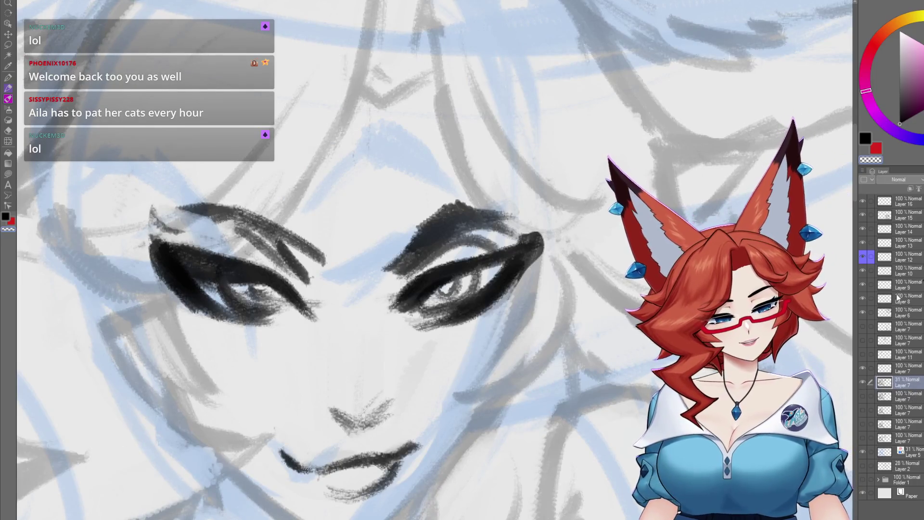
- On full-opacity Layer 7, reshape the left brow tip and soften both eyes' lashes
click(912, 367)
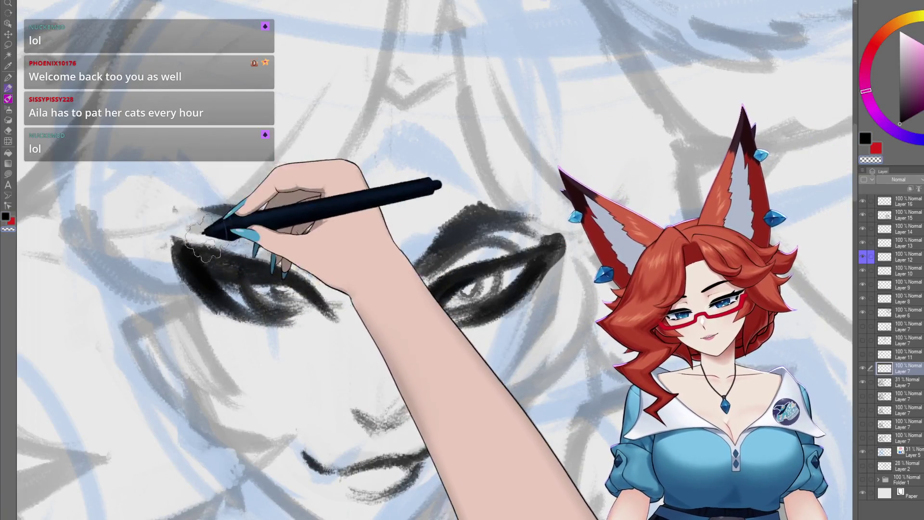
mouse_move(207, 213)
mouse_down()
mouse_move(231, 230)
mouse_move(311, 245)
mouse_up()
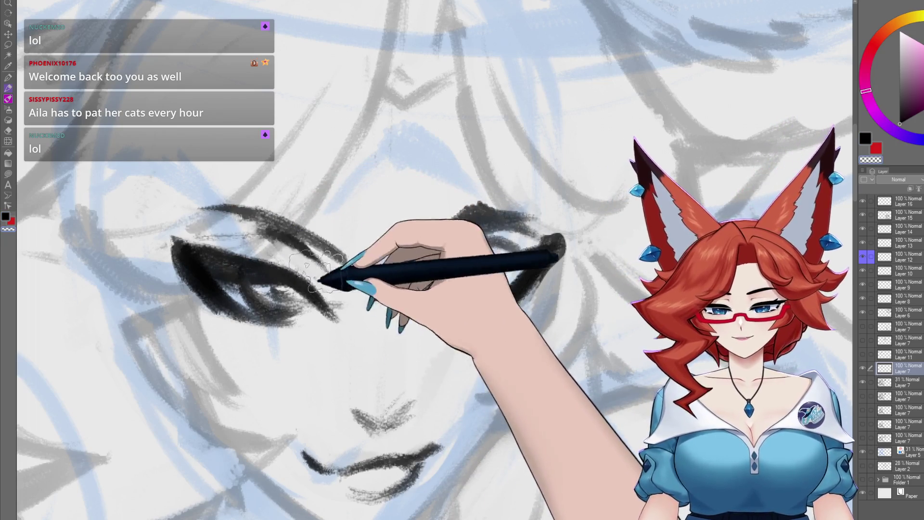
drag(217, 210, 195, 225)
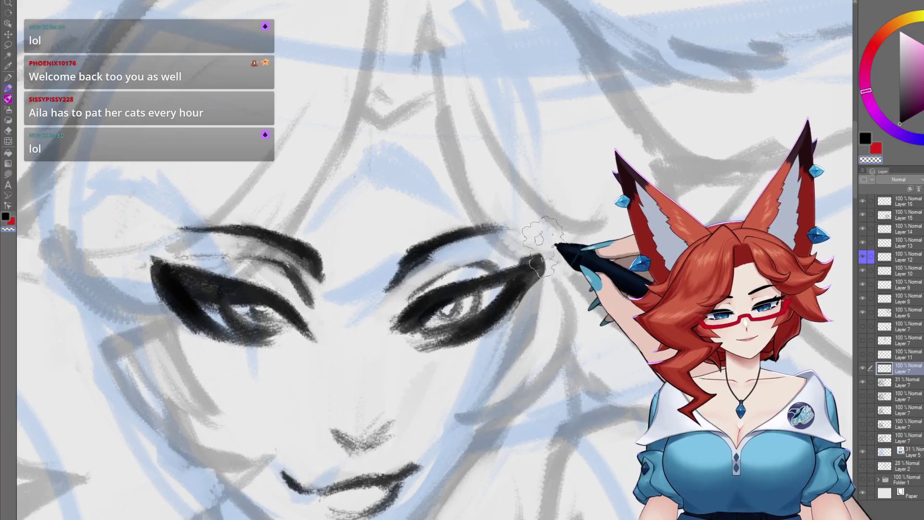
mouse_move(520, 304)
mouse_down()
mouse_move(432, 329)
mouse_move(455, 317)
mouse_up()
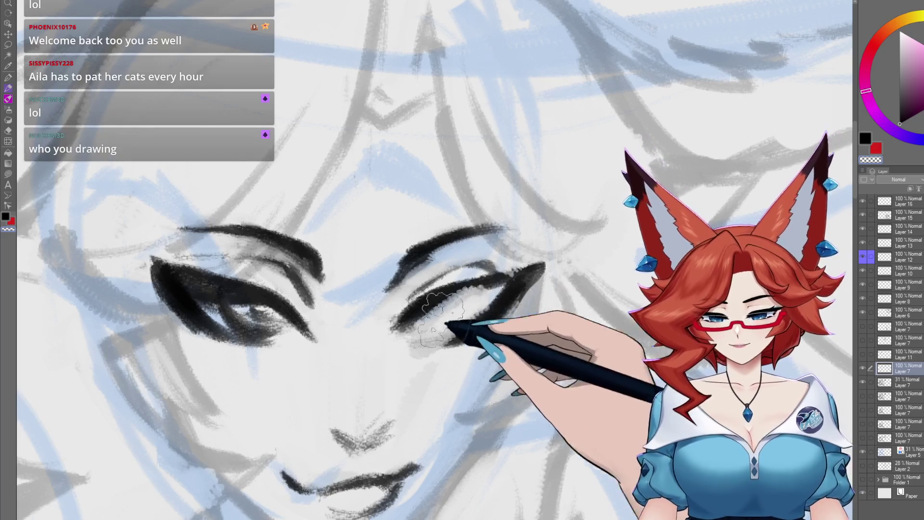
mouse_move(261, 317)
mouse_down()
mouse_move(285, 335)
mouse_move(238, 331)
mouse_move(248, 330)
mouse_move(155, 265)
mouse_up()
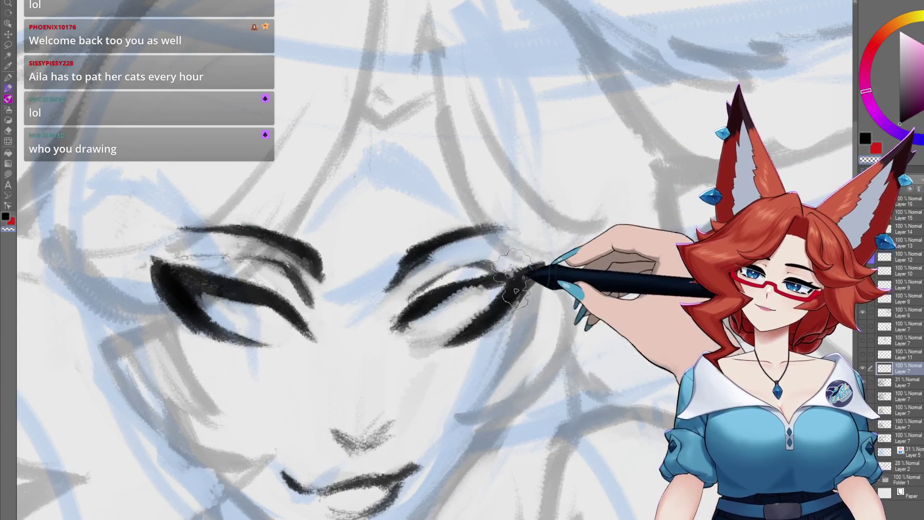
drag(512, 305, 535, 281)
scroll(535, 281, down, 2)
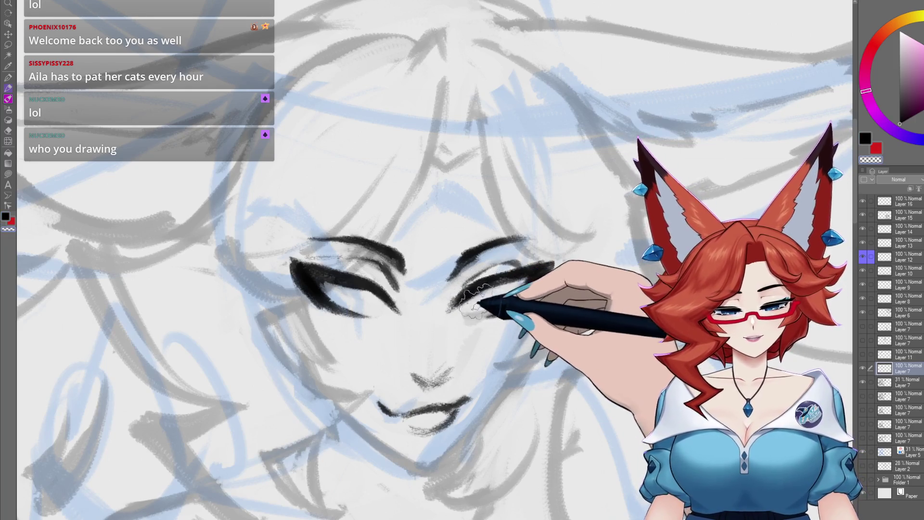
- Darken the lash lines and eyelids of both eyes, then sketch the nose and mouth
drag(474, 304, 517, 283)
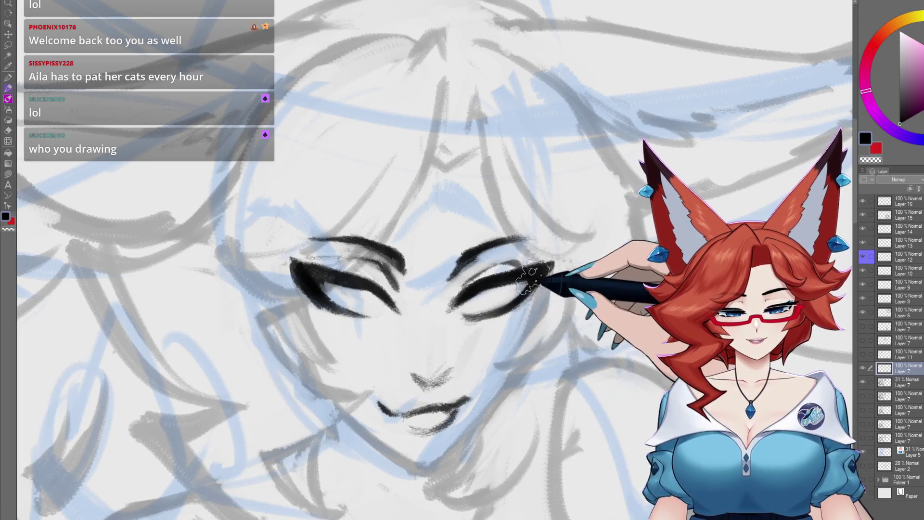
drag(567, 267, 512, 303)
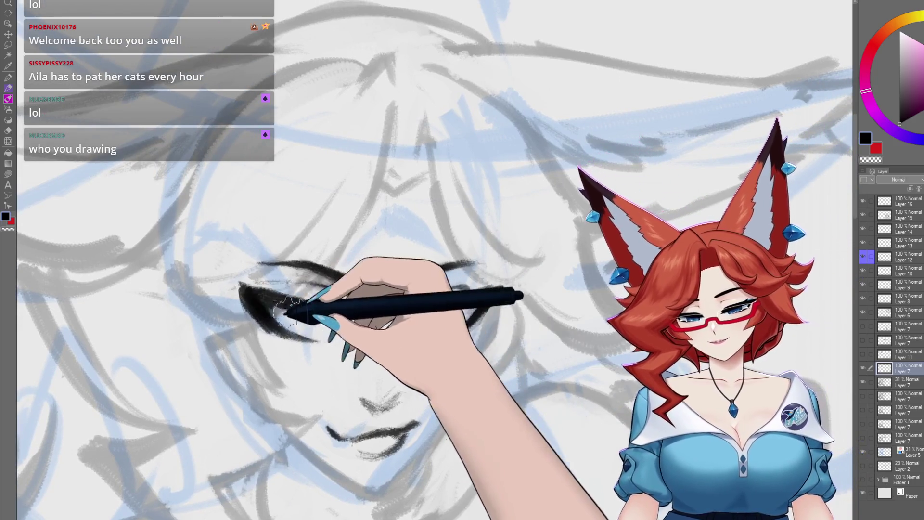
drag(318, 340, 278, 308)
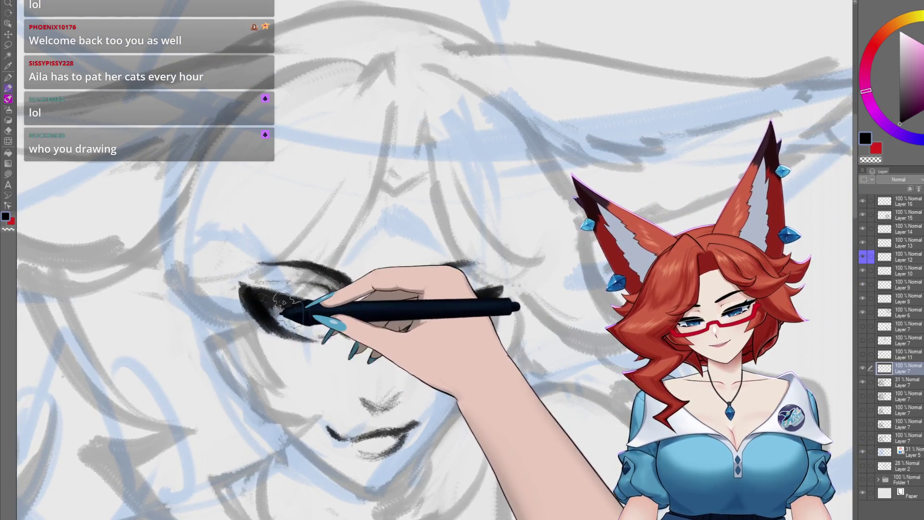
drag(404, 296, 434, 318)
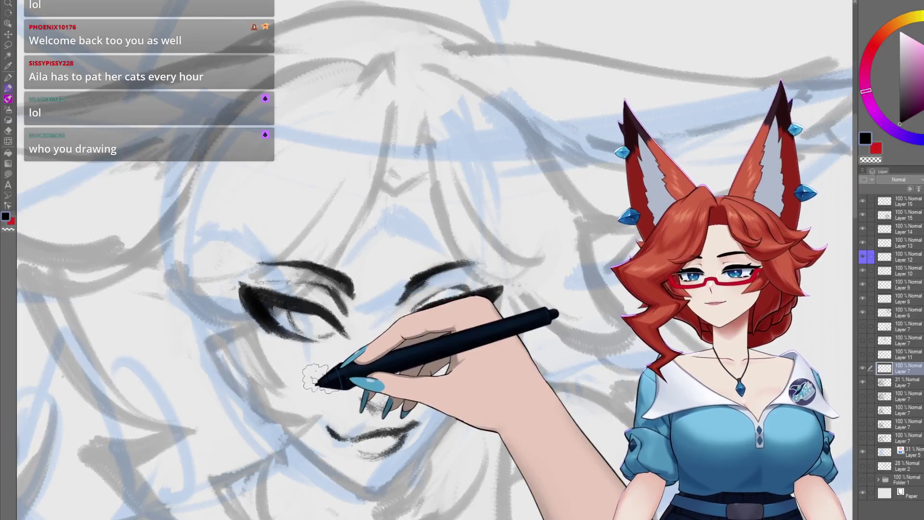
mouse_move(315, 377)
mouse_down()
mouse_move(424, 397)
mouse_move(392, 412)
mouse_move(392, 423)
mouse_move(372, 425)
mouse_up()
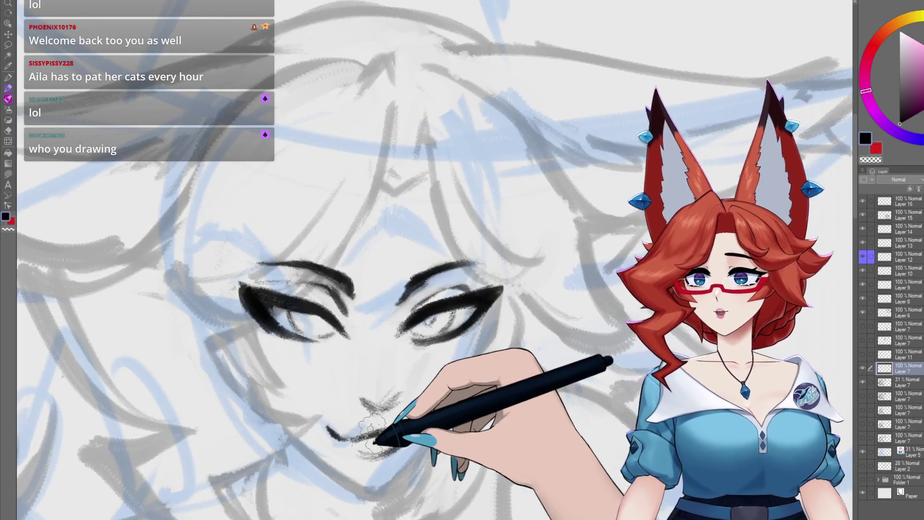
key(ctrl+Tab)
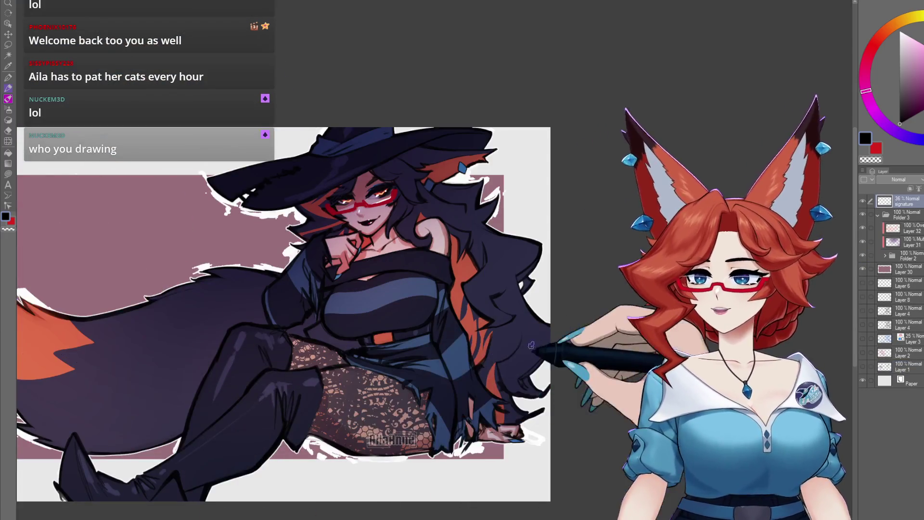
drag(531, 400, 599, 416)
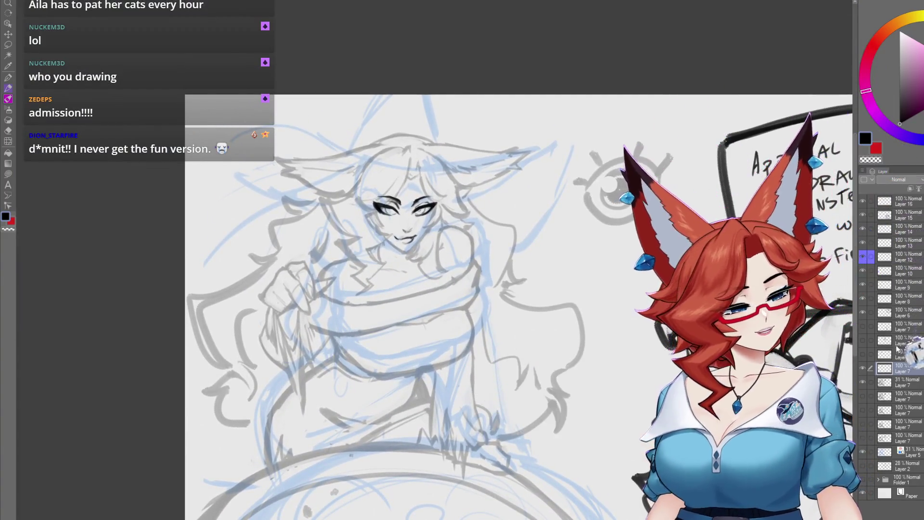
- Hide the blue sketch layer and reposition the view over the face
click(861, 453)
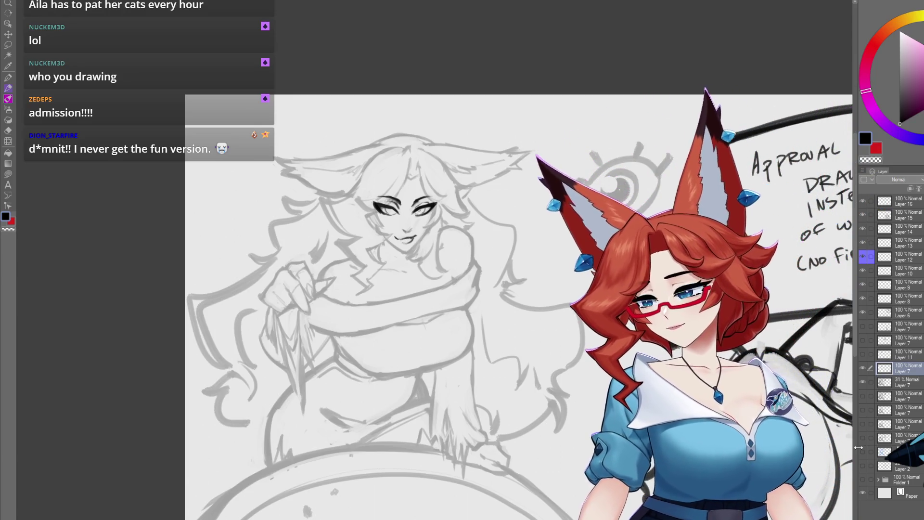
scroll(477, 322, up, 1)
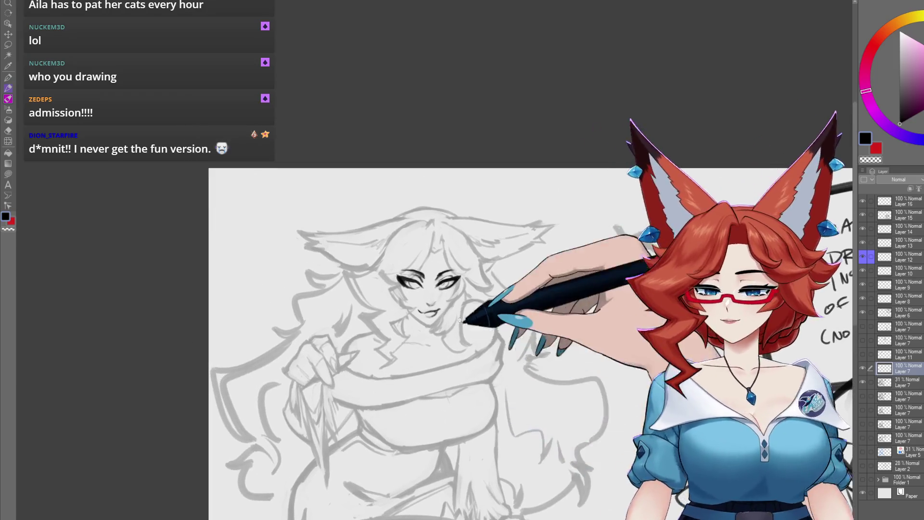
scroll(476, 322, up, 2)
scroll(476, 321, up, 1)
drag(477, 322, 472, 340)
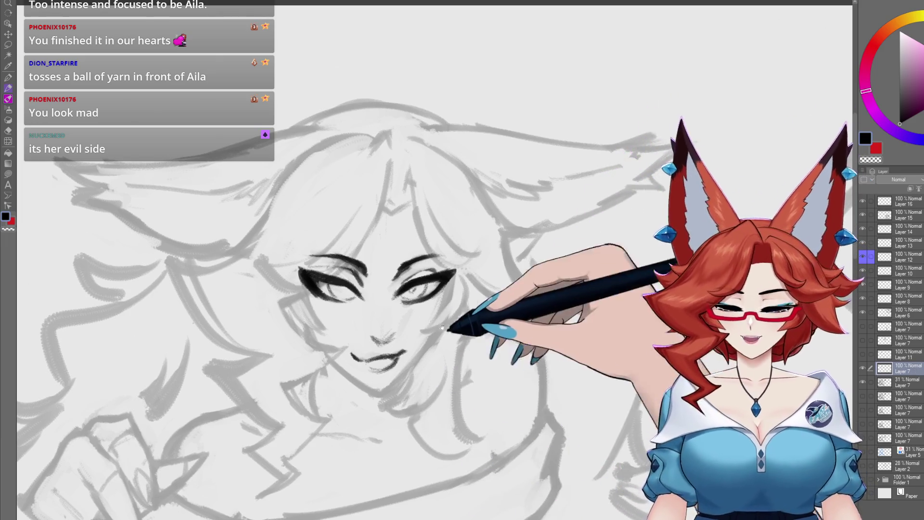
- Darken the right eye's lash line and the left eye's outer-corner lashes
mouse_move(424, 378)
mouse_down()
mouse_move(441, 300)
mouse_move(394, 268)
mouse_up()
scroll(442, 301, up, 2)
scroll(434, 297, up, 2)
drag(434, 303, 401, 329)
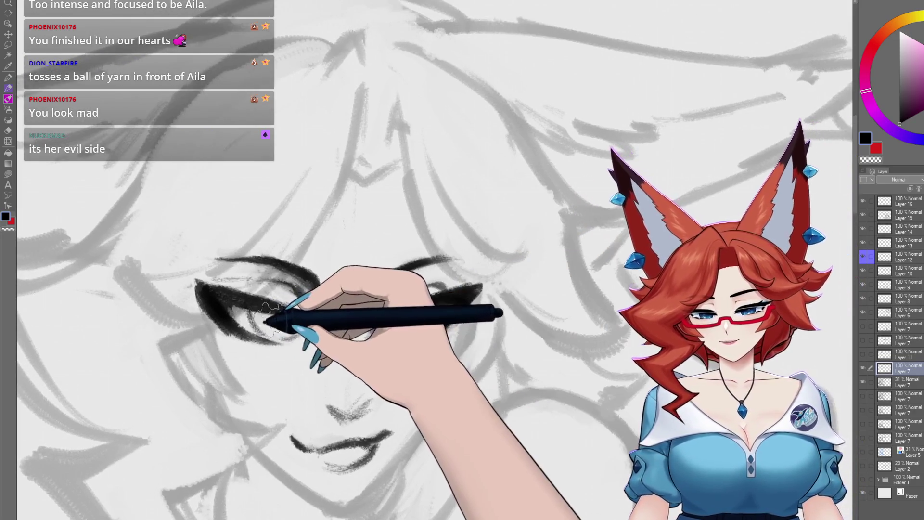
mouse_move(224, 305)
mouse_down()
mouse_move(275, 318)
mouse_move(250, 296)
mouse_up()
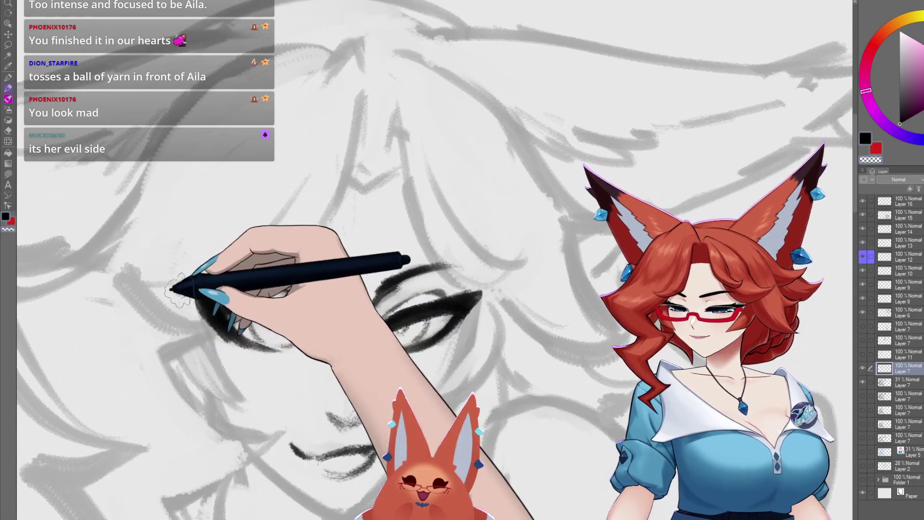
mouse_move(186, 296)
mouse_down()
mouse_move(201, 340)
mouse_move(207, 268)
mouse_move(196, 320)
mouse_move(279, 361)
mouse_move(494, 381)
mouse_move(497, 306)
mouse_up()
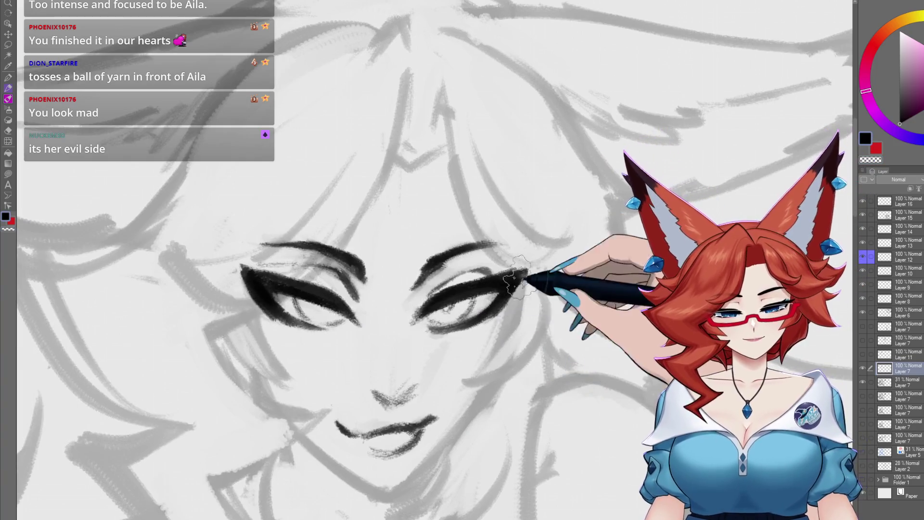
- Thicken the right eye's lash line and add a bold dark wing at its corner
drag(516, 279, 436, 303)
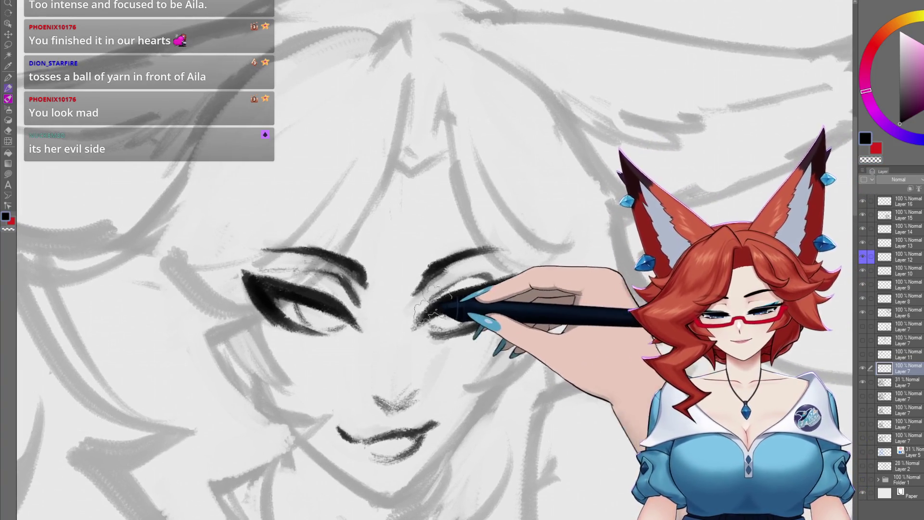
drag(499, 286, 530, 275)
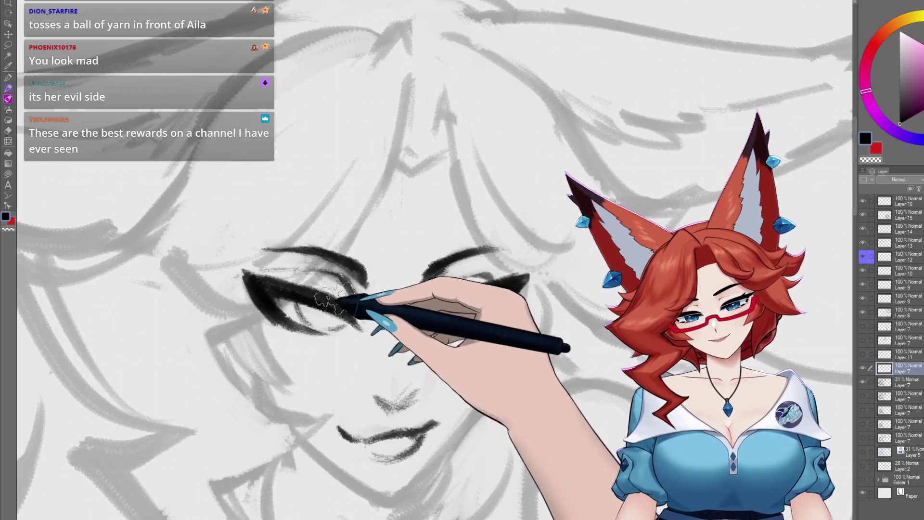
drag(383, 182, 347, 319)
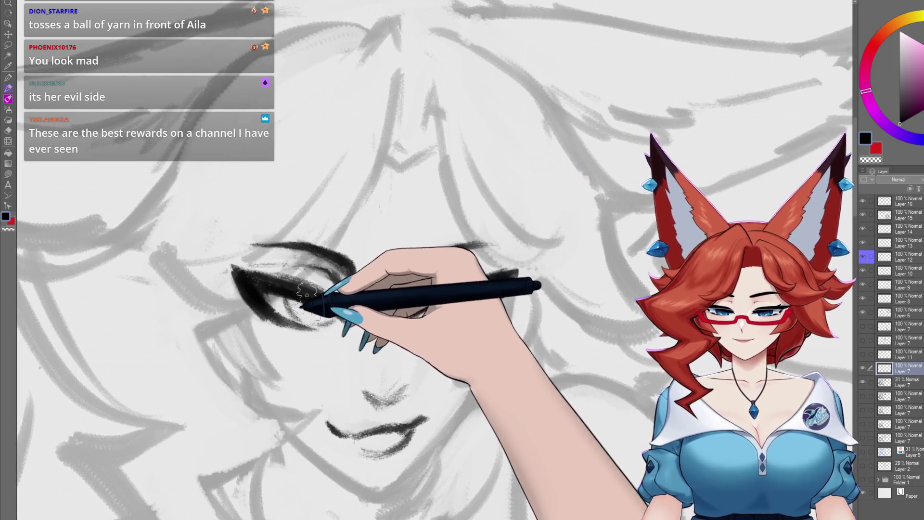
scroll(381, 443, down, 3)
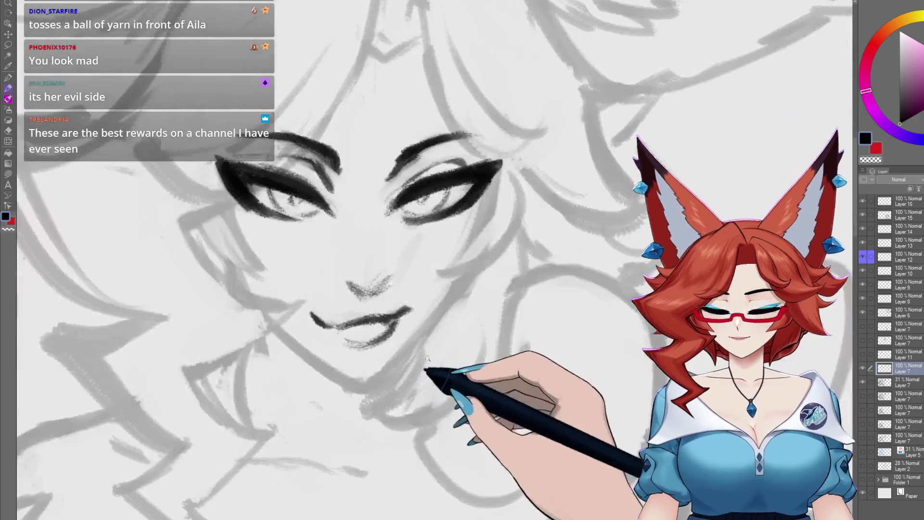
scroll(393, 368, down, 3)
scroll(330, 423, down, 2)
scroll(424, 451, up, 2)
scroll(458, 330, up, 3)
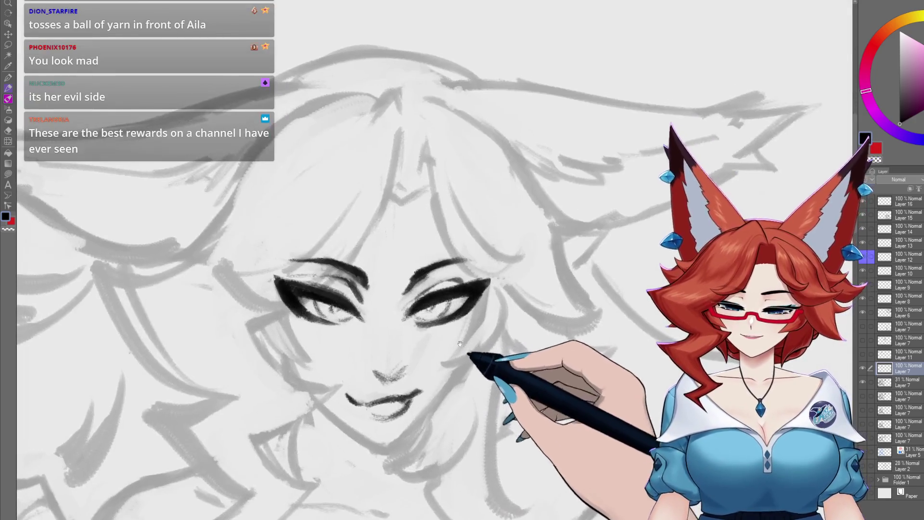
scroll(463, 333, up, 1)
scroll(462, 334, down, 2)
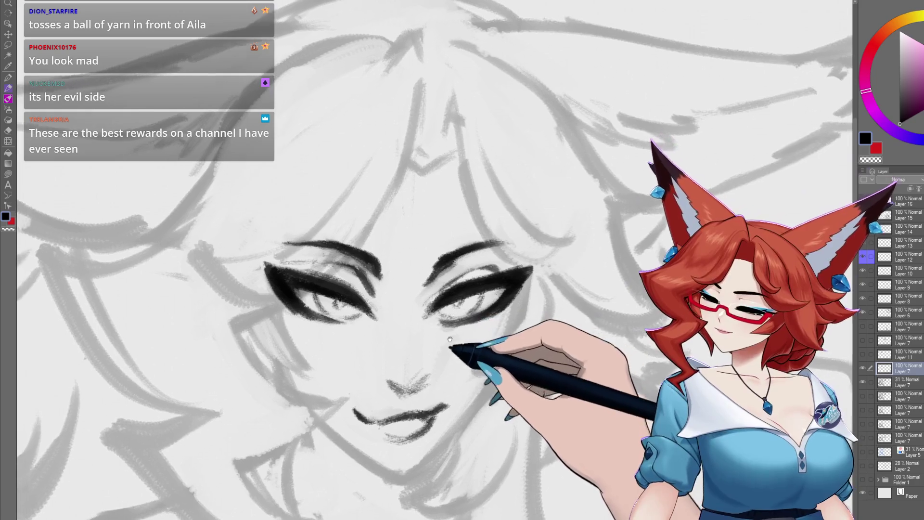
scroll(474, 318, up, 2)
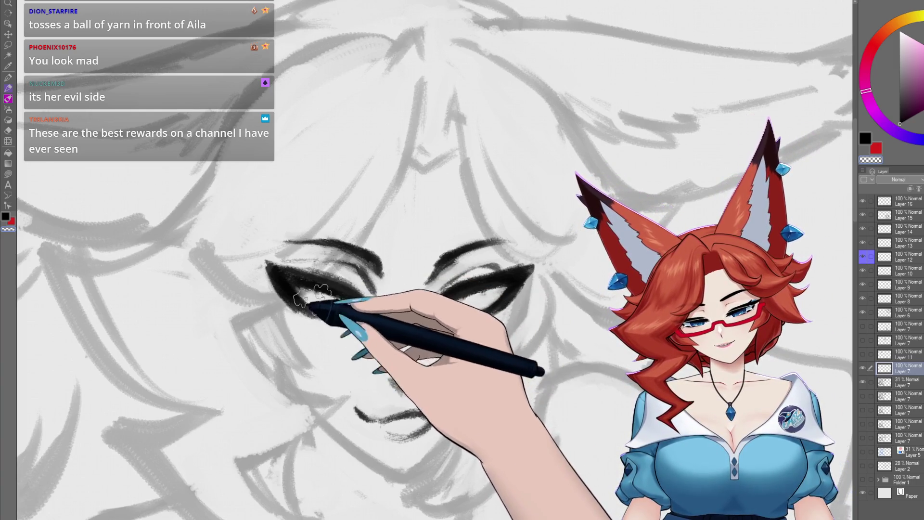
mouse_move(463, 298)
mouse_down()
mouse_move(444, 303)
mouse_move(473, 296)
mouse_up()
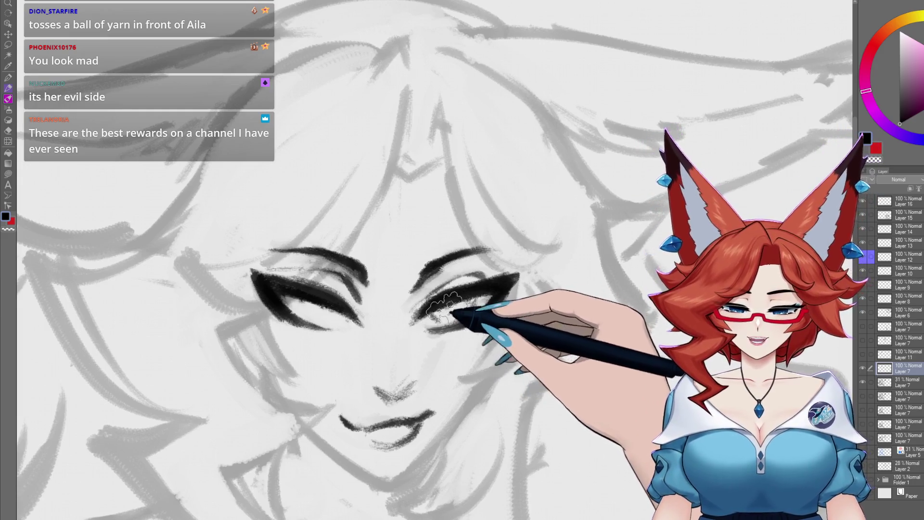
drag(441, 341, 460, 338)
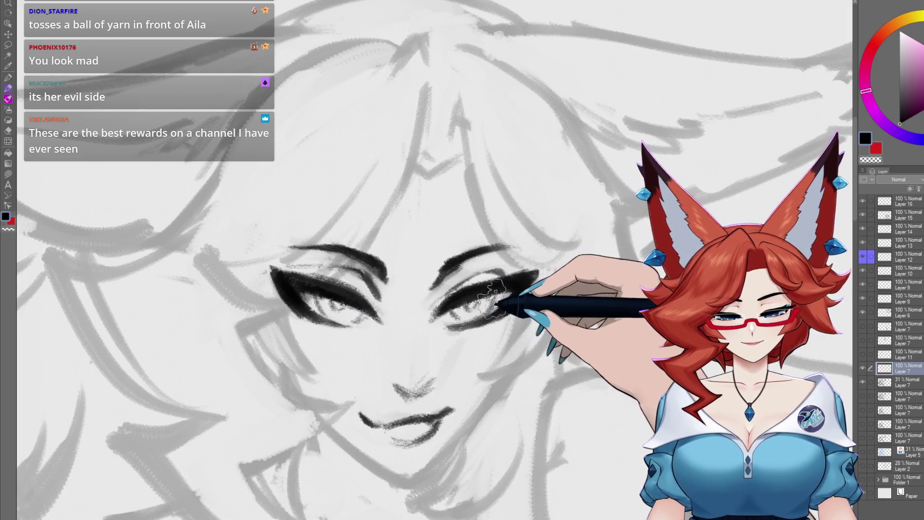
scroll(492, 295, down, 3)
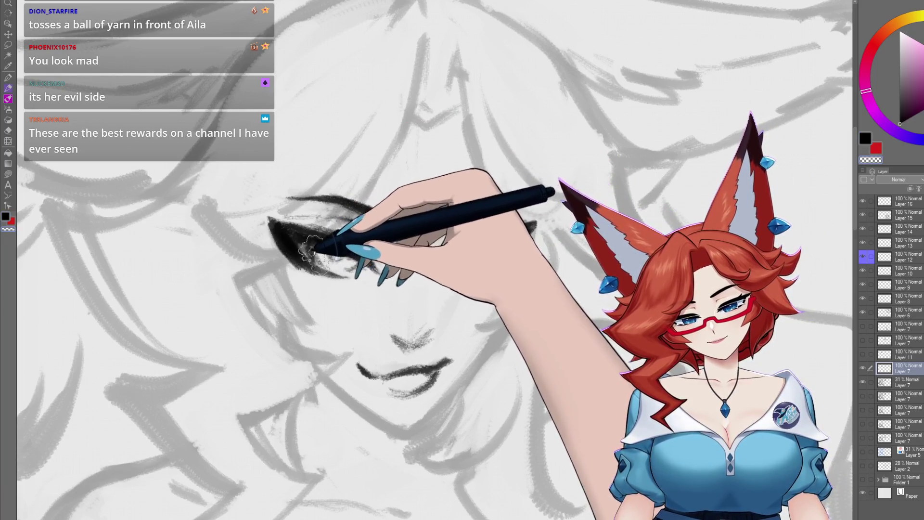
drag(434, 268, 534, 228)
drag(512, 400, 468, 364)
scroll(468, 364, down, 5)
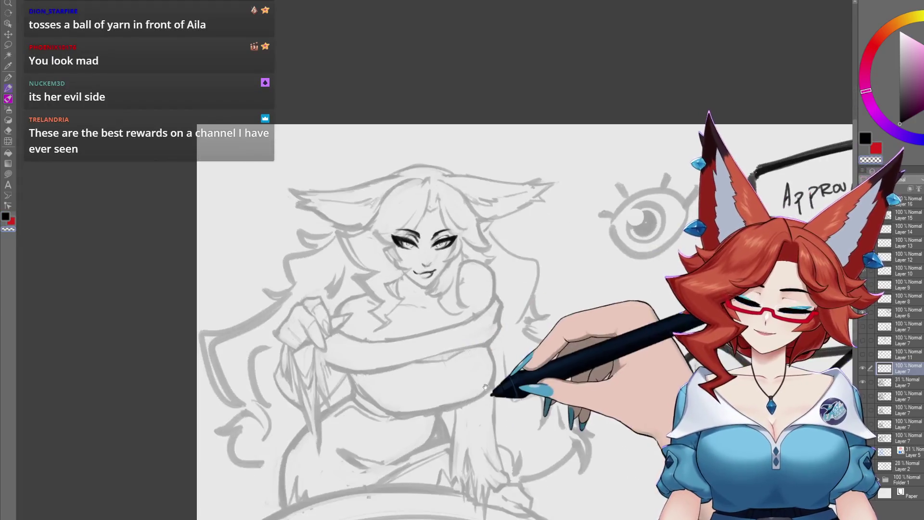
scroll(443, 312, up, 3)
scroll(444, 340, up, 2)
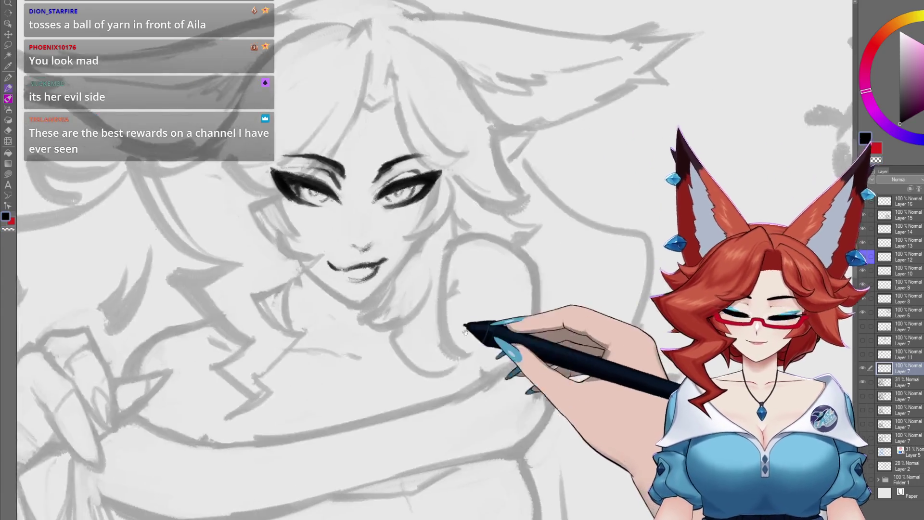
scroll(475, 330, down, 3)
scroll(484, 368, down, 3)
scroll(477, 271, up, 5)
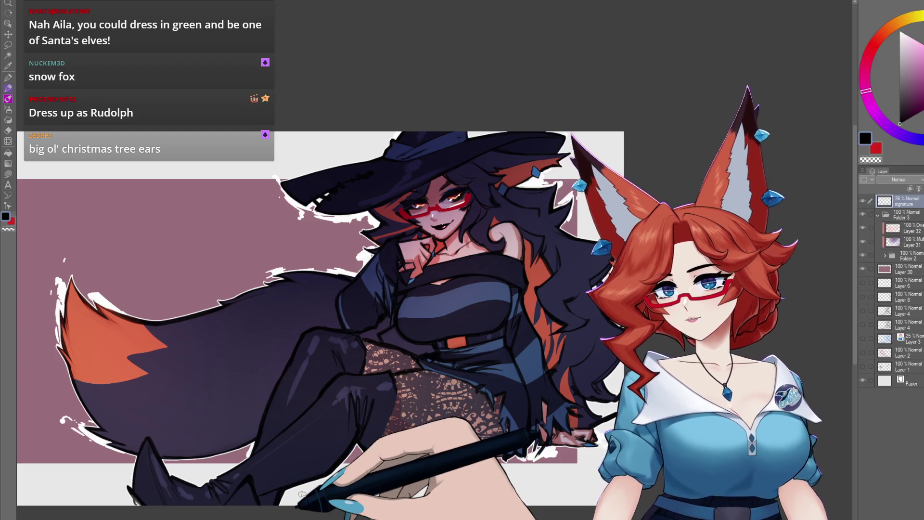
- Switch from the witch illustration to the face sketch document
key(ctrl+Tab)
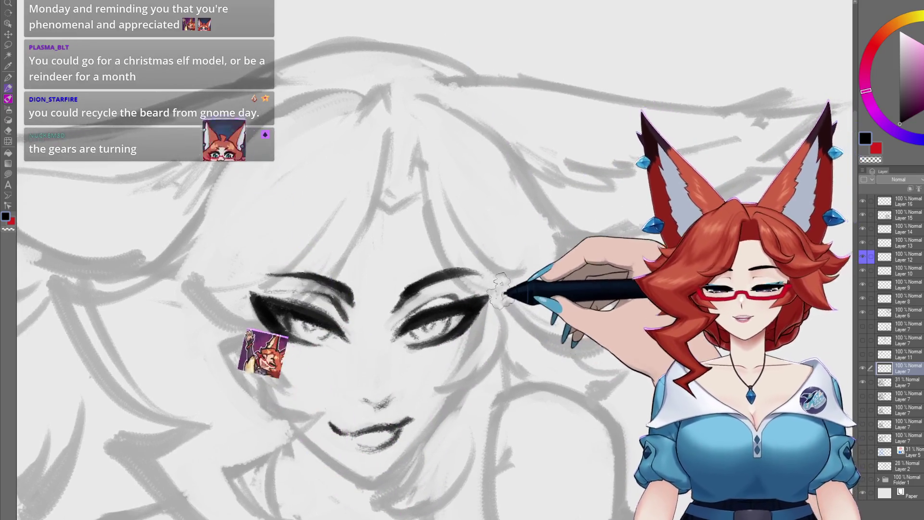
- Reshape the right eye's outer wing with a clean ink stroke
mouse_move(488, 310)
mouse_down()
mouse_move(468, 293)
mouse_move(481, 292)
mouse_up()
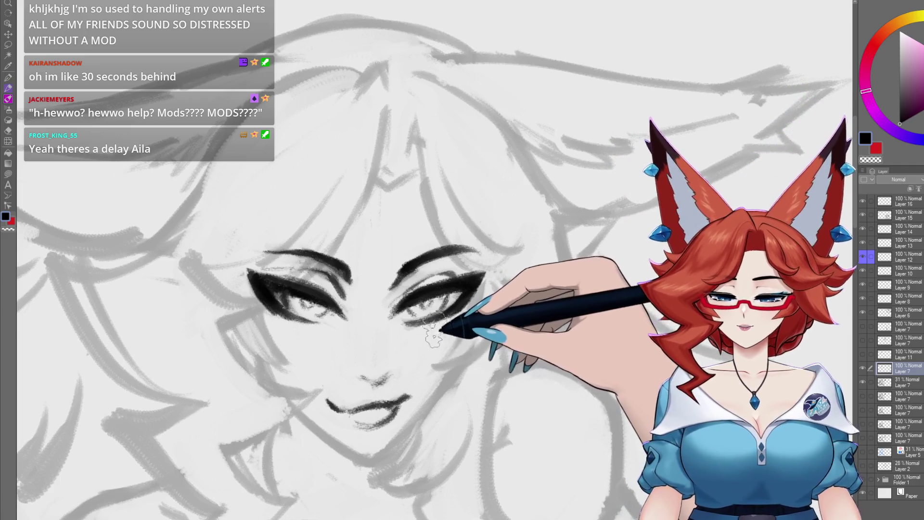
- Pan the view across the face toward the right eye
drag(428, 350, 512, 284)
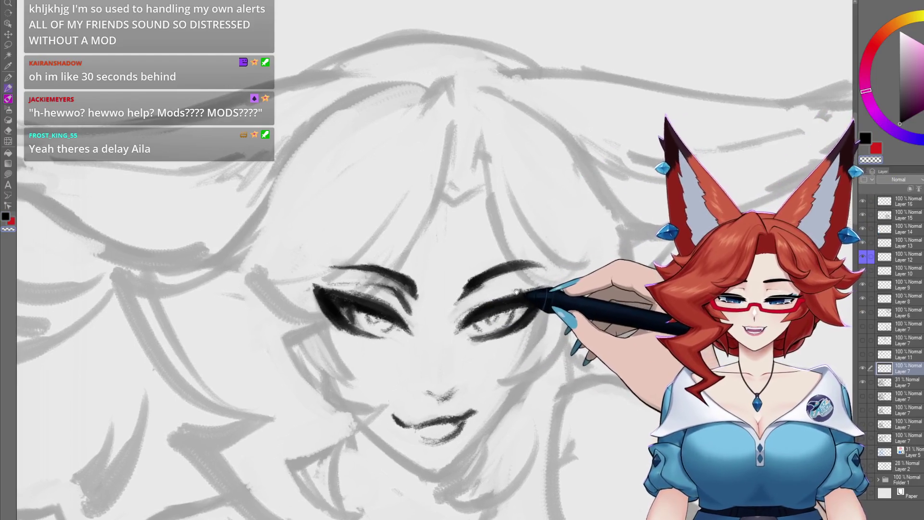
drag(510, 280, 495, 308)
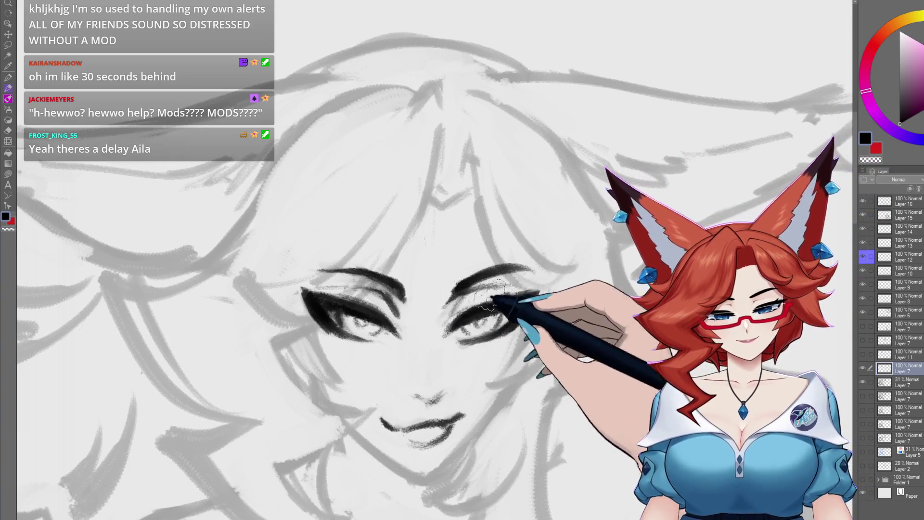
drag(474, 371, 434, 365)
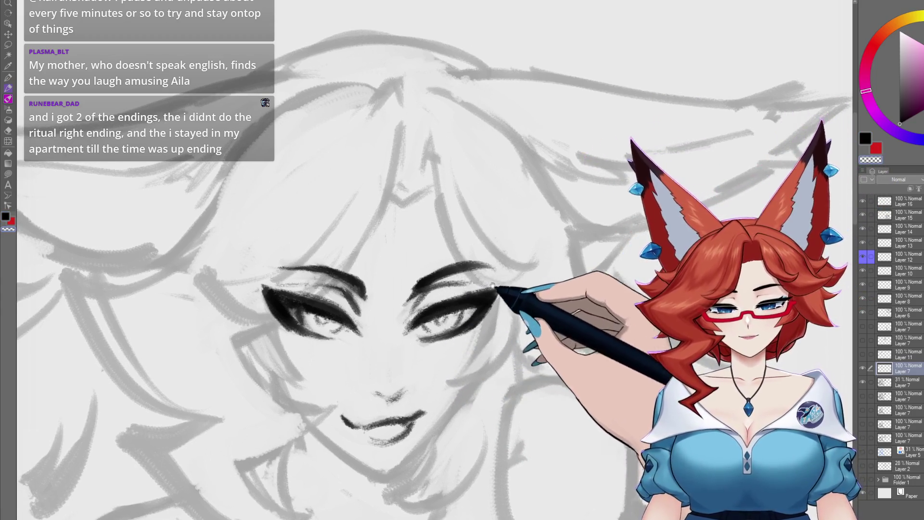
scroll(491, 299, up, 2)
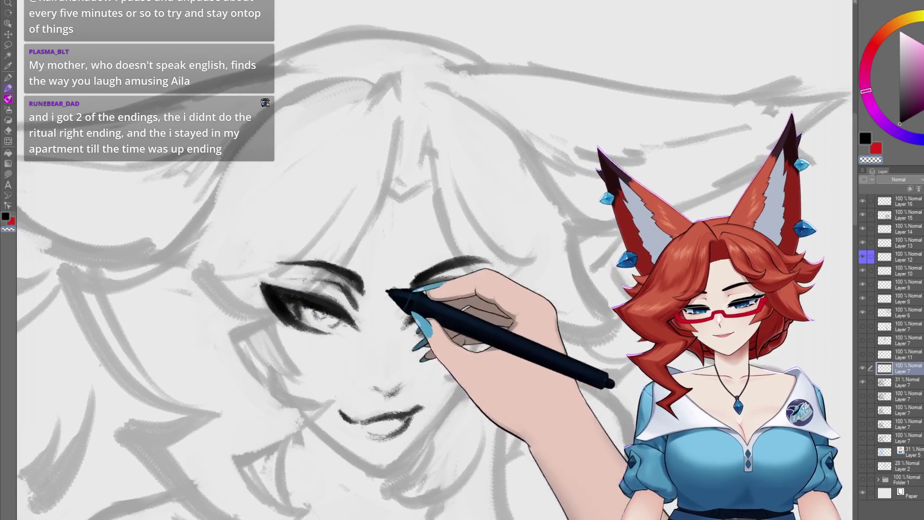
scroll(487, 343, up, 2)
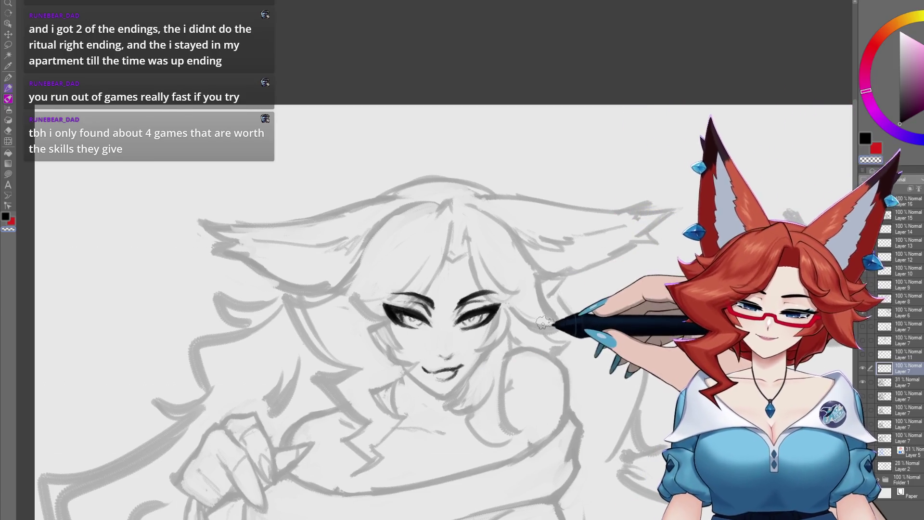
scroll(475, 361, up, 1)
scroll(492, 346, up, 2)
scroll(499, 336, up, 1)
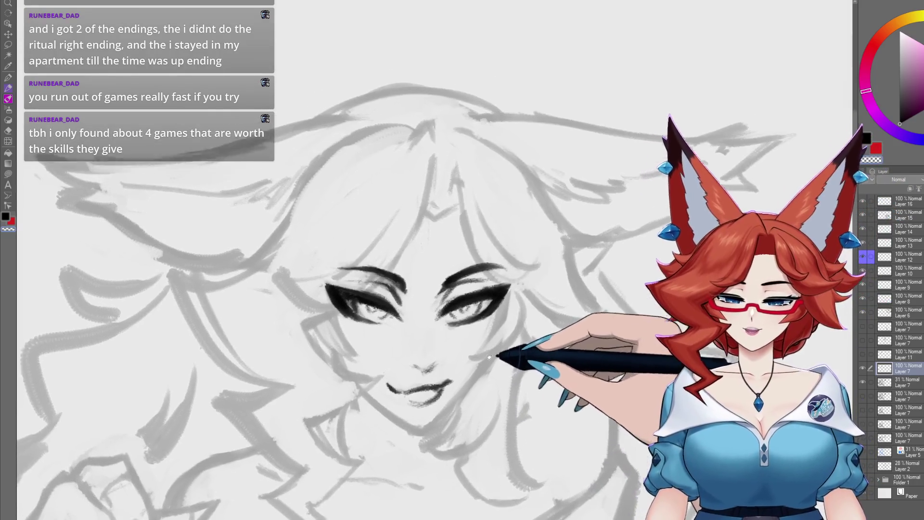
scroll(359, 296, up, 2)
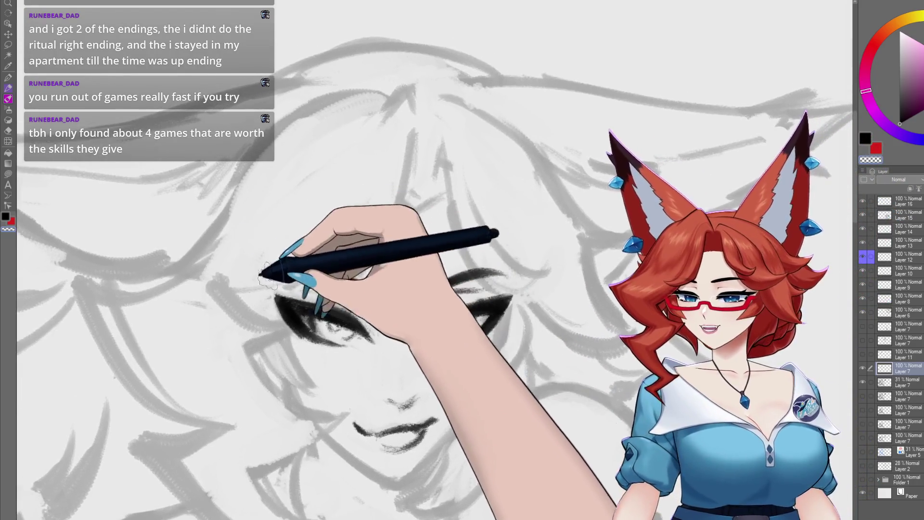
- Darken the left eye's upper eyelid and lash stroke, then zoom out to the figure
drag(358, 302, 322, 286)
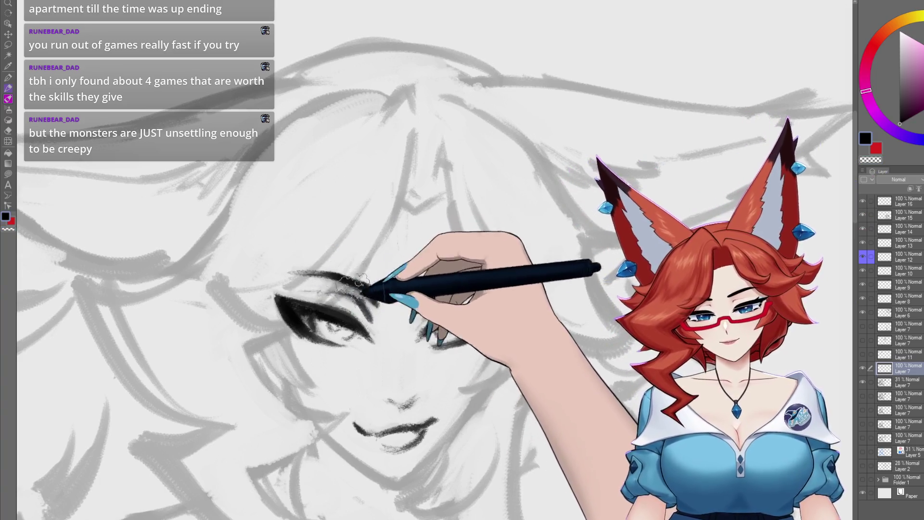
drag(293, 275, 369, 287)
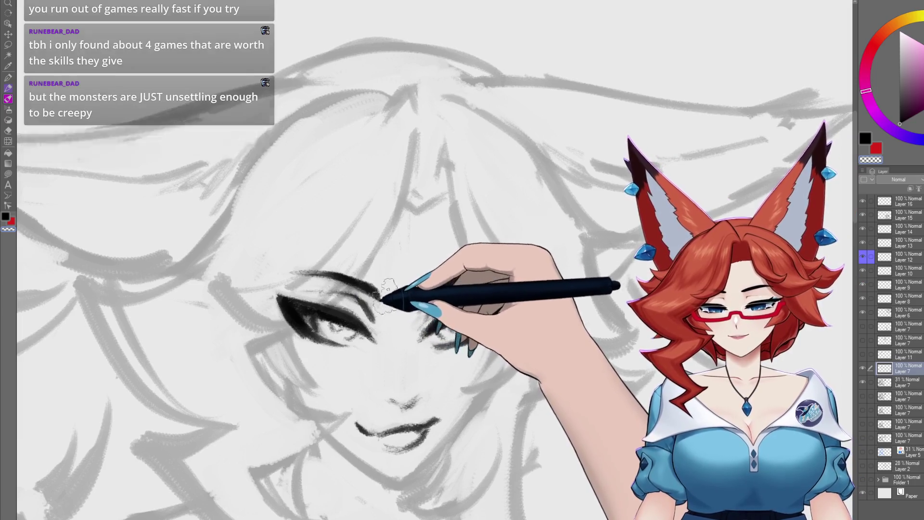
scroll(376, 290, down, 2)
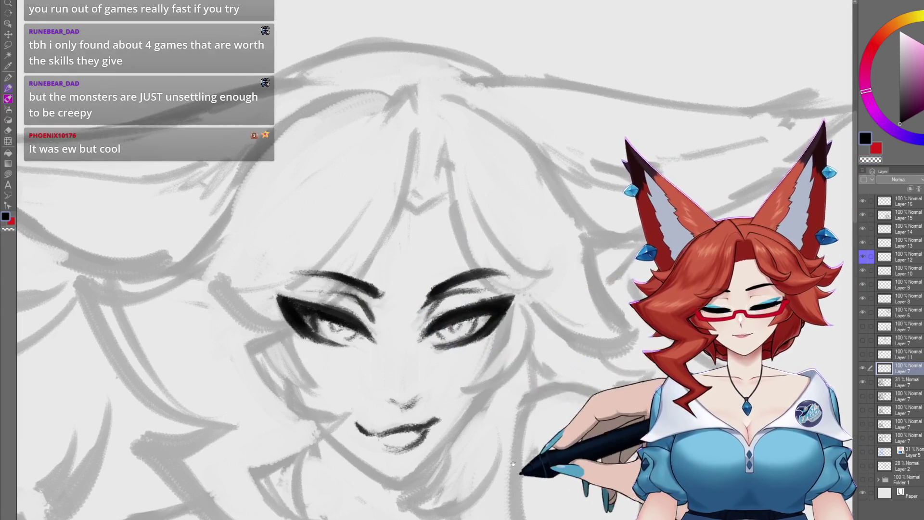
scroll(405, 325, down, 2)
scroll(448, 361, down, 2)
scroll(472, 394, up, 2)
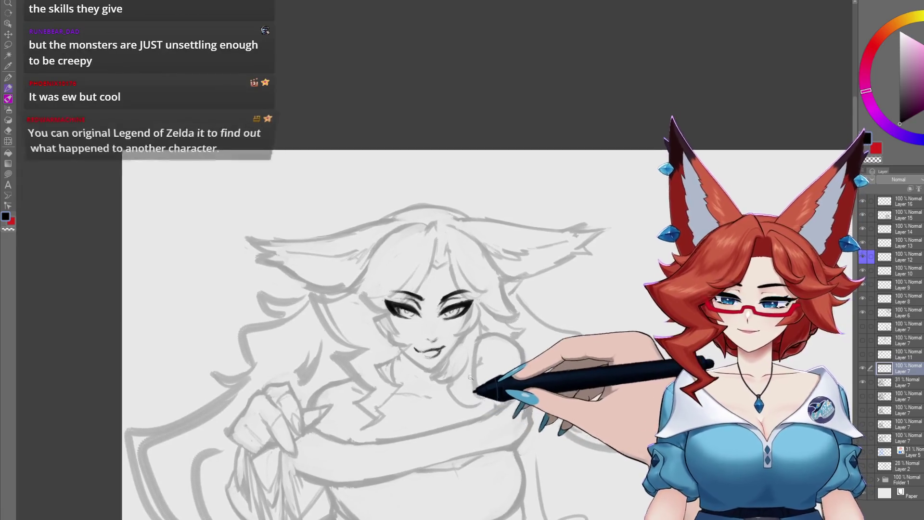
scroll(481, 383, up, 1)
scroll(500, 363, up, 1)
drag(501, 363, 494, 373)
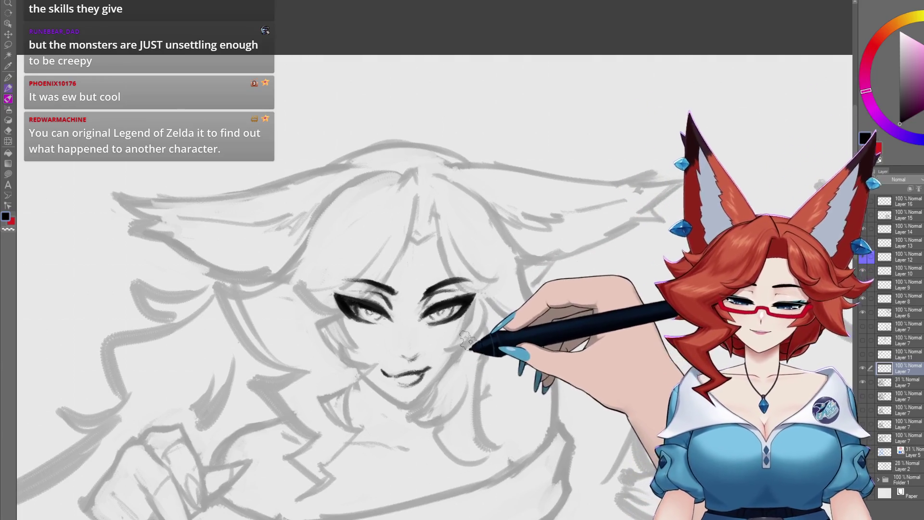
mouse_move(458, 436)
mouse_down()
mouse_move(429, 396)
mouse_move(462, 394)
mouse_up()
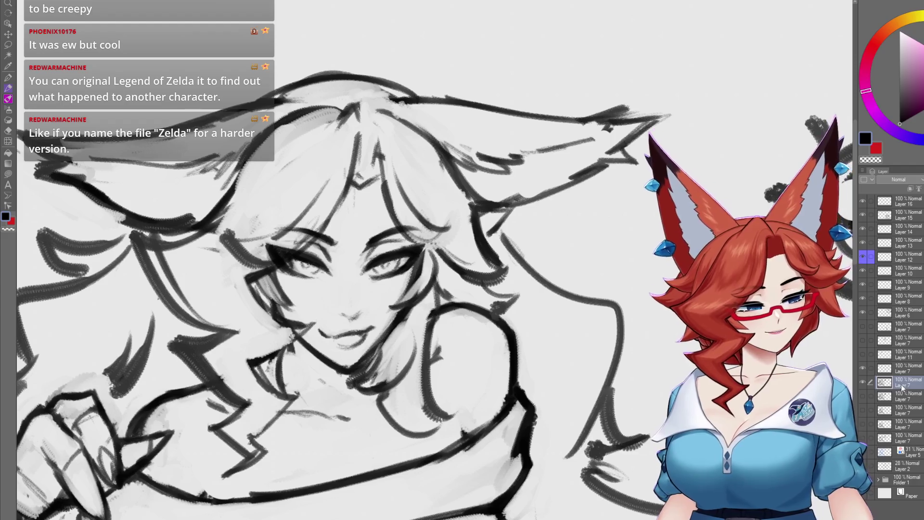
- Zoom in on the face and create new Layer 17 above the others
mouse_move(404, 398)
mouse_down()
mouse_move(443, 399)
mouse_move(423, 417)
mouse_up()
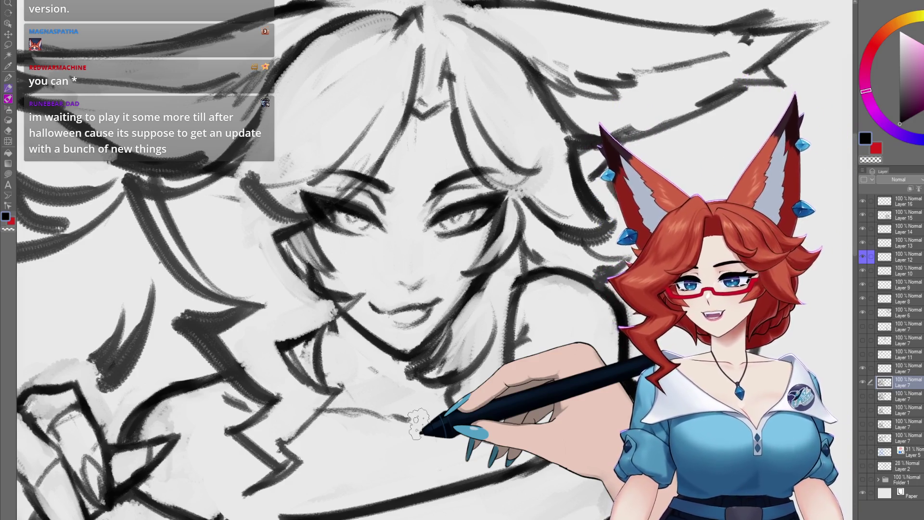
key(ctrl+shift+n)
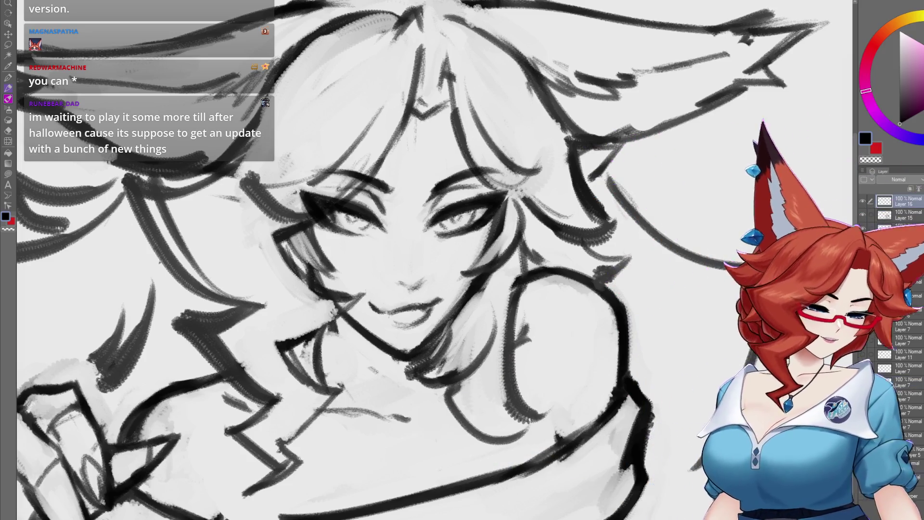
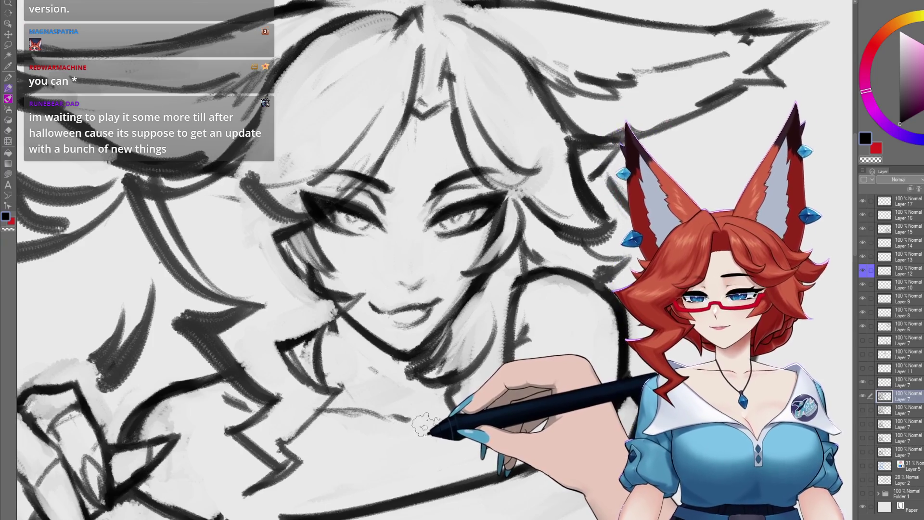
- Sketch clawed toe strokes under the paw on the cauldron rim, panning over the paw
drag(448, 367, 456, 369)
scroll(457, 368, down, 1)
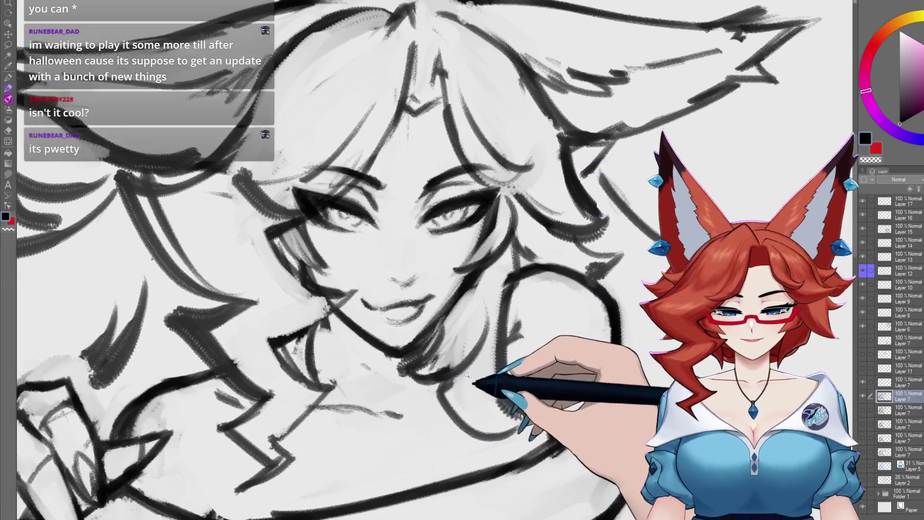
scroll(457, 369, down, 3)
scroll(470, 365, up, 1)
scroll(479, 364, up, 1)
scroll(480, 364, down, 2)
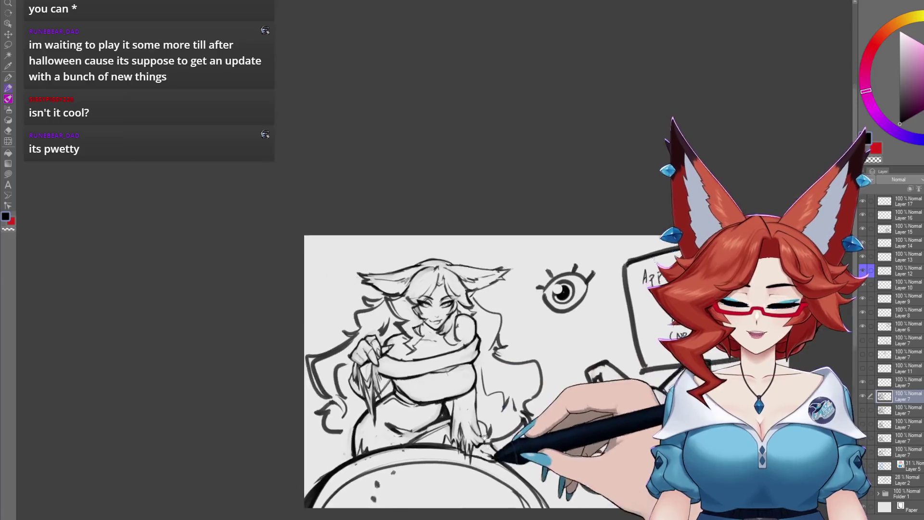
scroll(491, 380, up, 1)
scroll(505, 401, up, 1)
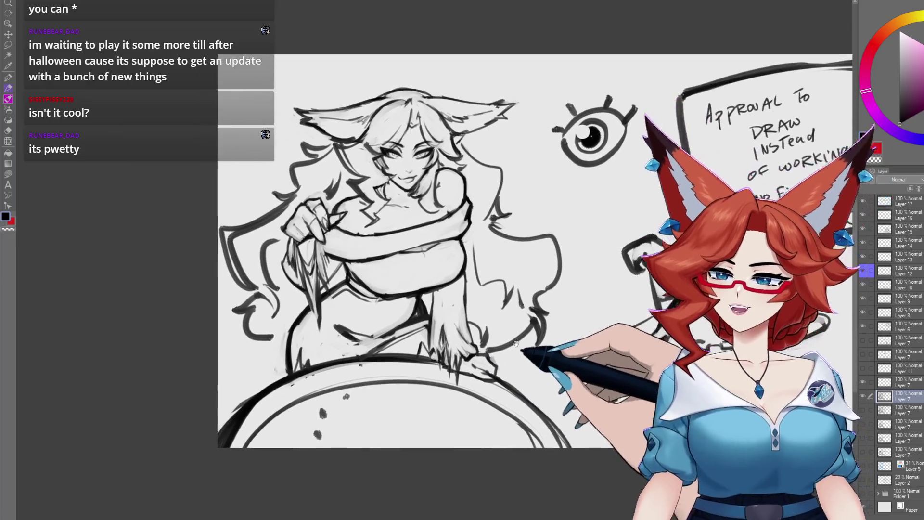
scroll(498, 402, up, 1)
scroll(488, 404, up, 1)
scroll(481, 407, up, 1)
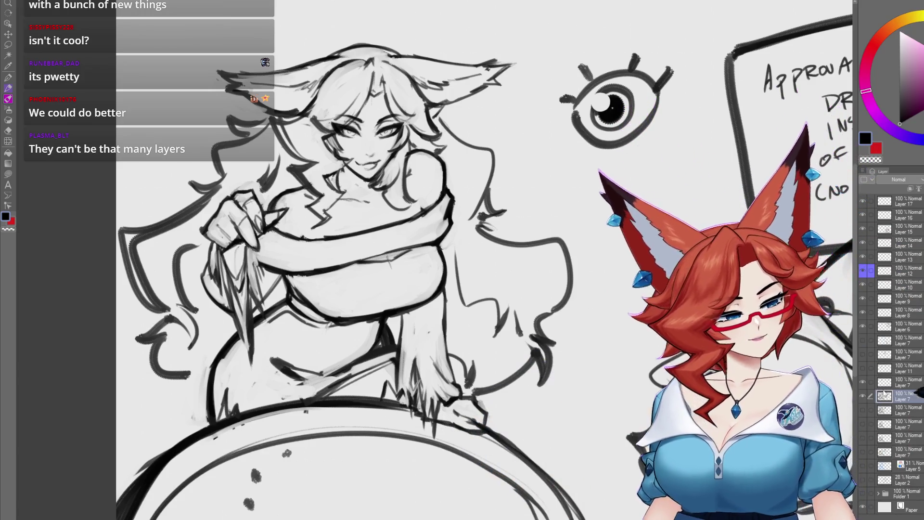
alt+click(864, 400)
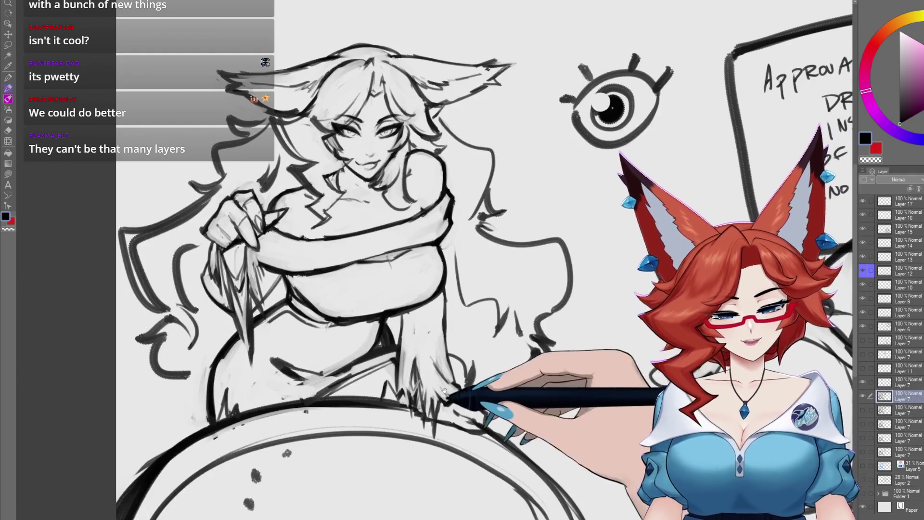
scroll(452, 383, up, 2)
drag(451, 383, 440, 377)
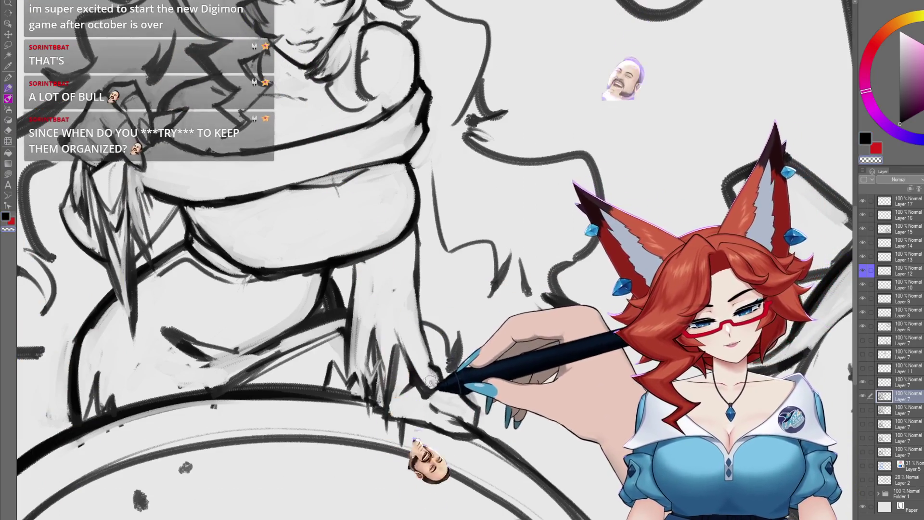
scroll(477, 405, down, 5)
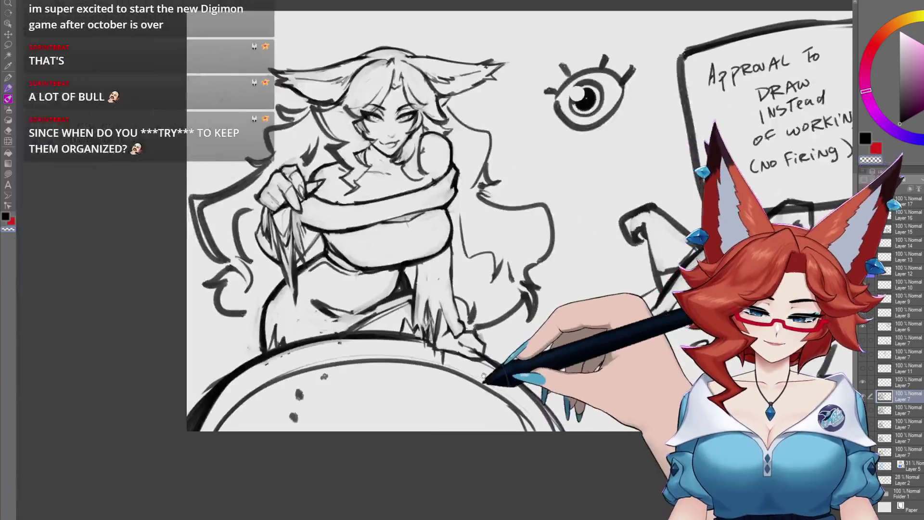
scroll(479, 368, up, 6)
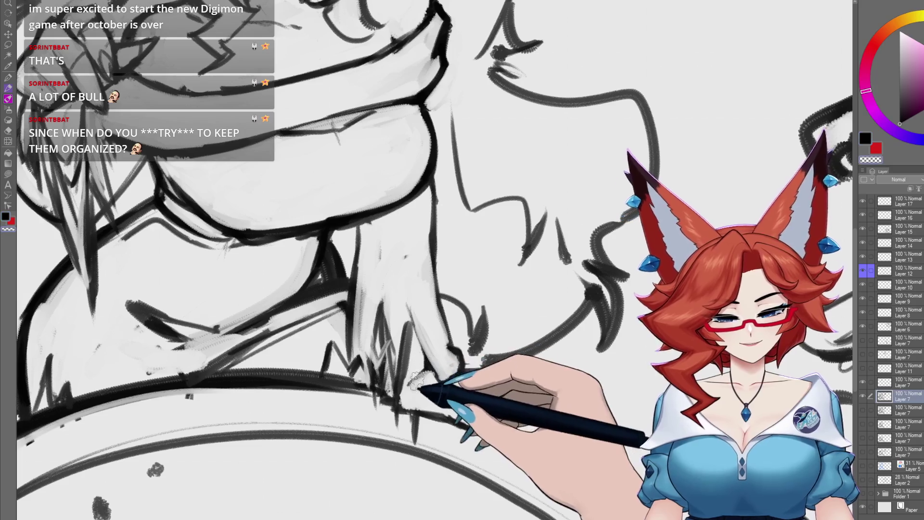
mouse_move(433, 405)
mouse_down()
mouse_move(439, 384)
mouse_move(508, 387)
mouse_up()
scroll(482, 399, down, 5)
scroll(477, 384, up, 6)
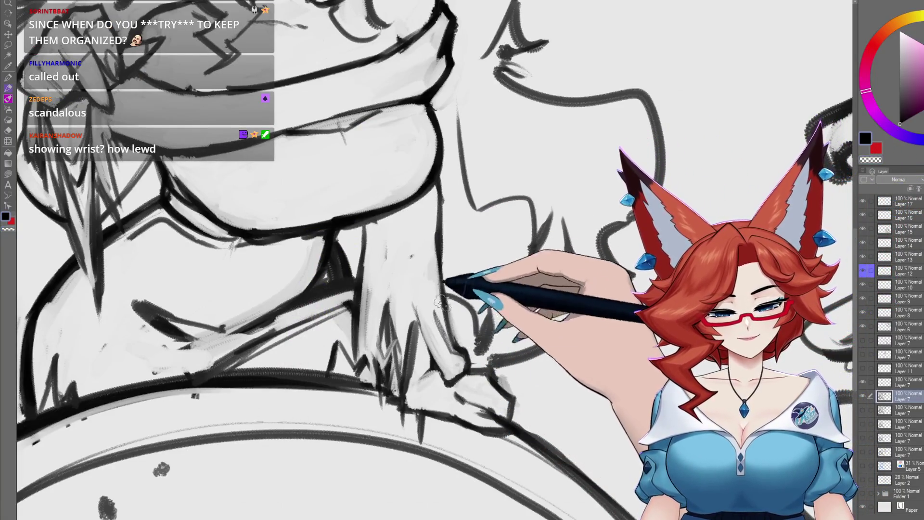
drag(449, 335, 480, 358)
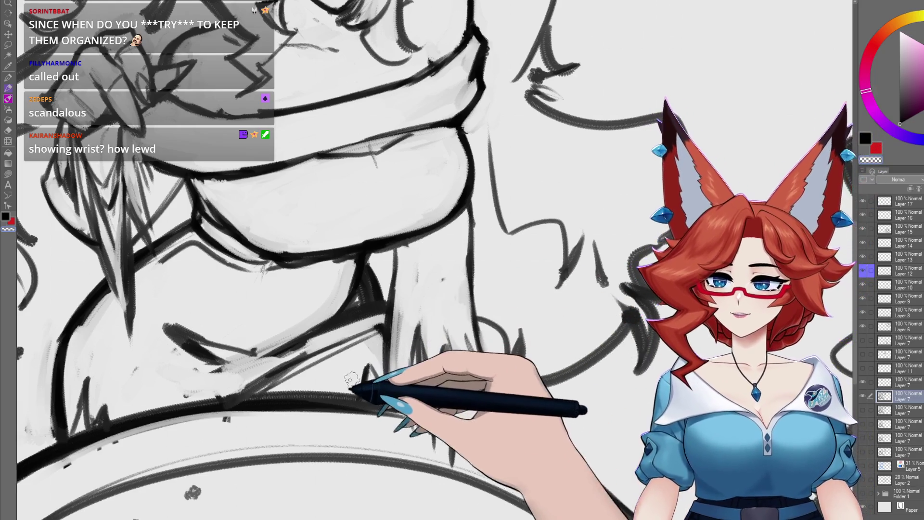
scroll(455, 358, down, 3)
scroll(459, 366, down, 1)
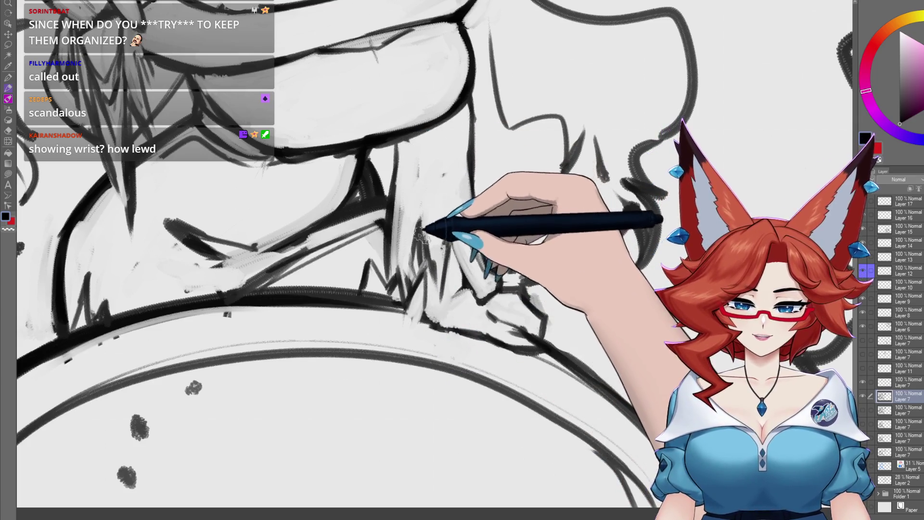
- Tilt the canvas and zoom out then back in to check the hand against the whole figure
drag(430, 289, 372, 330)
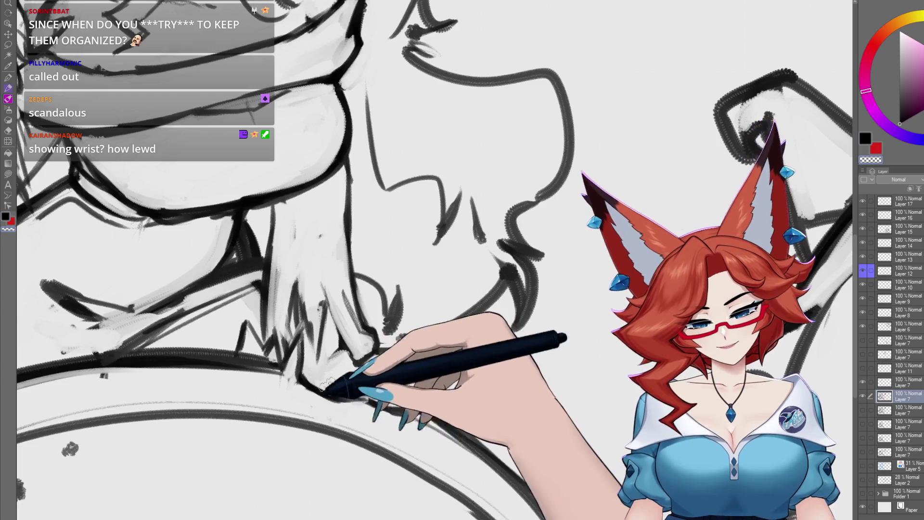
drag(304, 386, 383, 379)
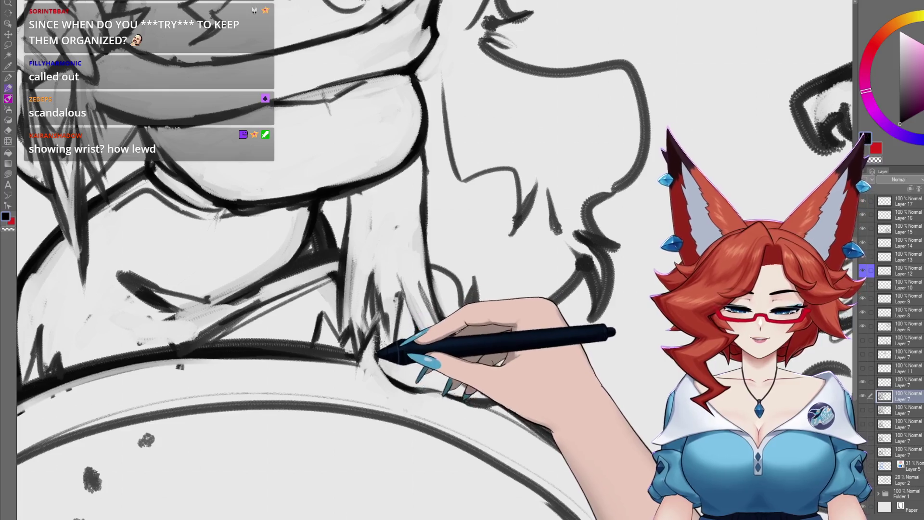
drag(394, 387, 451, 395)
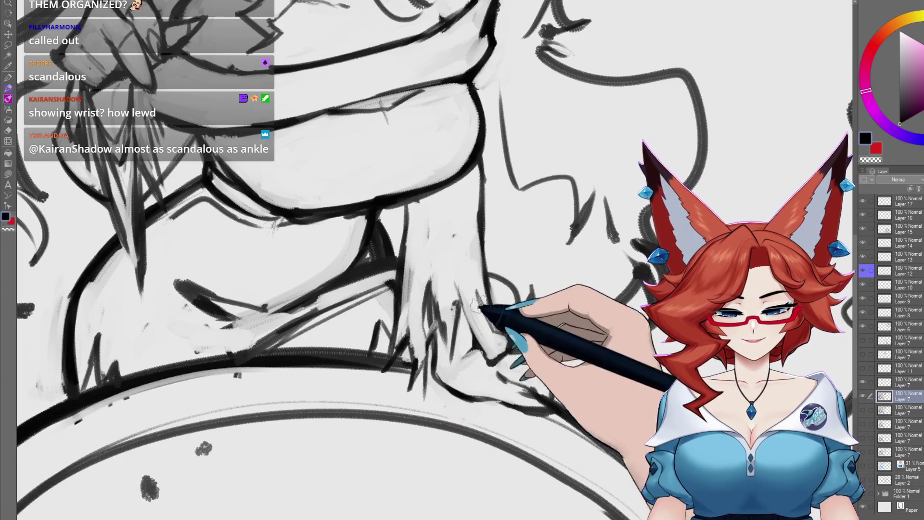
key(minus)
key(ctrl+plus)
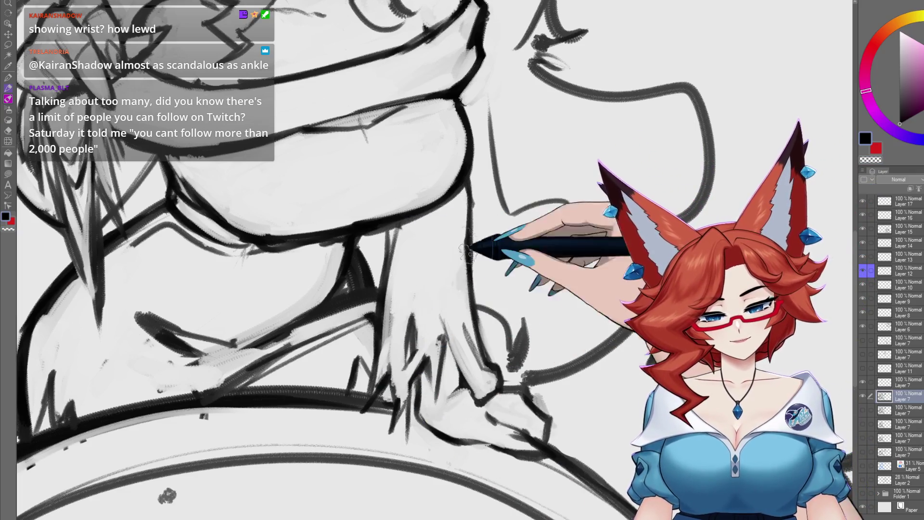
scroll(466, 249, down, 2)
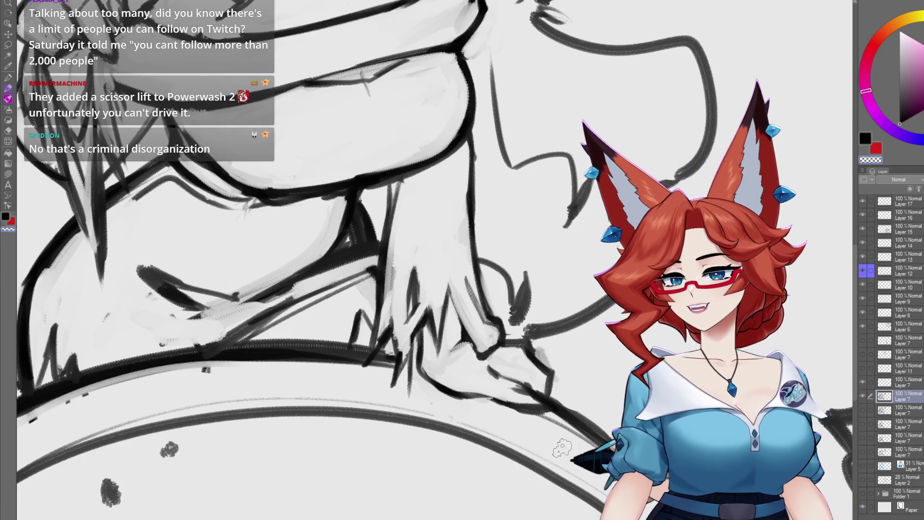
scroll(434, 261, down, 3)
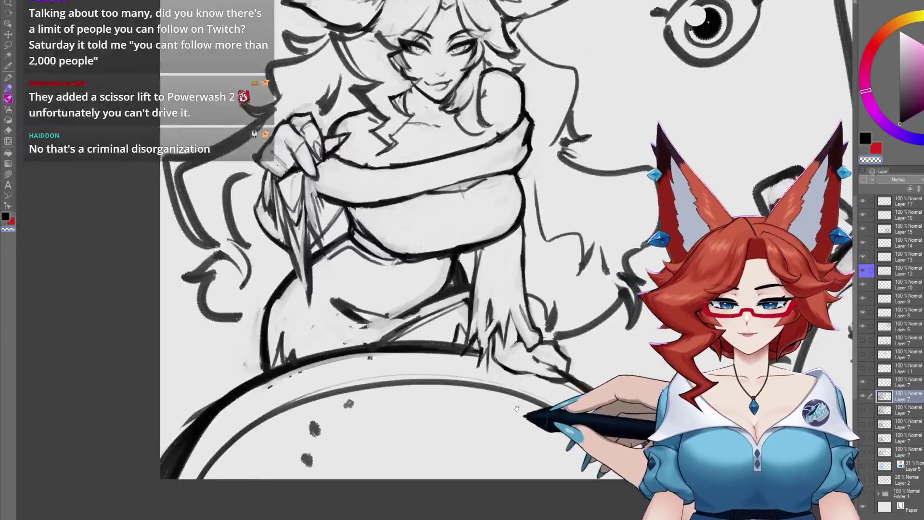
scroll(434, 260, up, 3)
scroll(483, 364, down, 1)
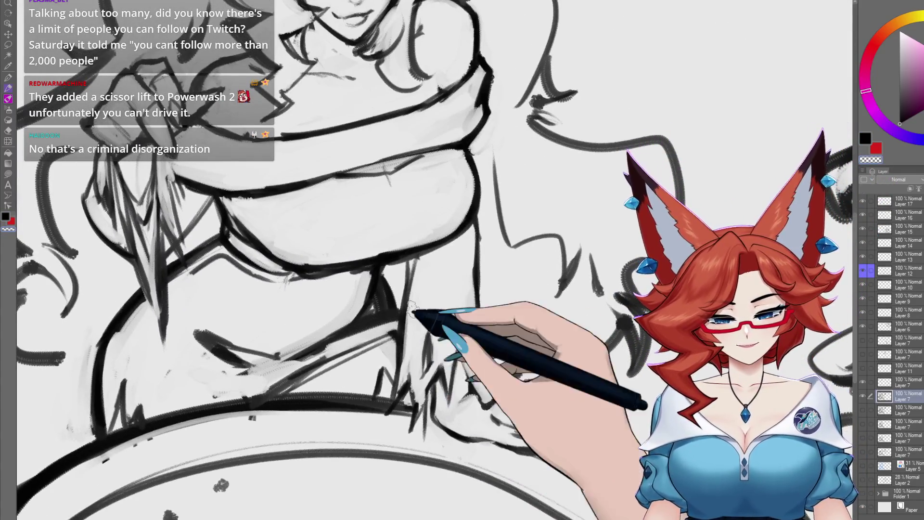
scroll(504, 413, down, 1)
scroll(503, 414, down, 3)
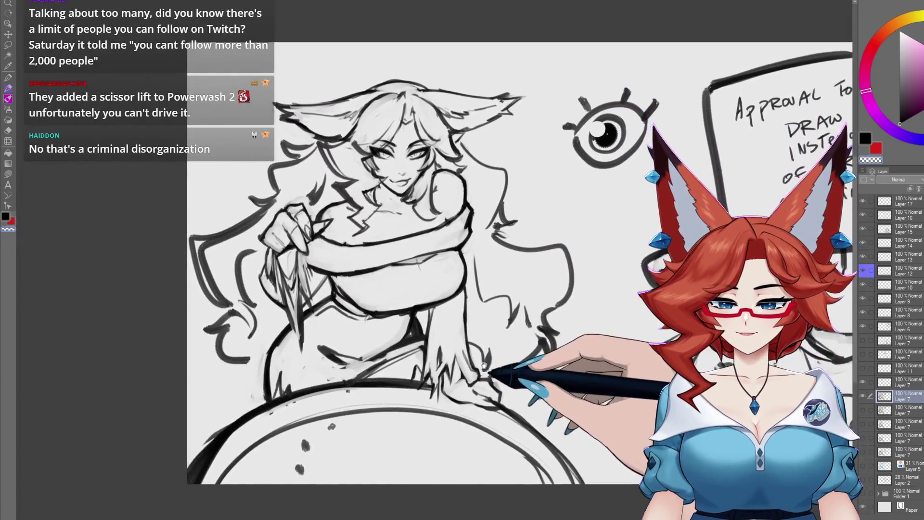
mouse_move(484, 366)
mouse_down()
mouse_move(476, 351)
mouse_move(525, 368)
mouse_up()
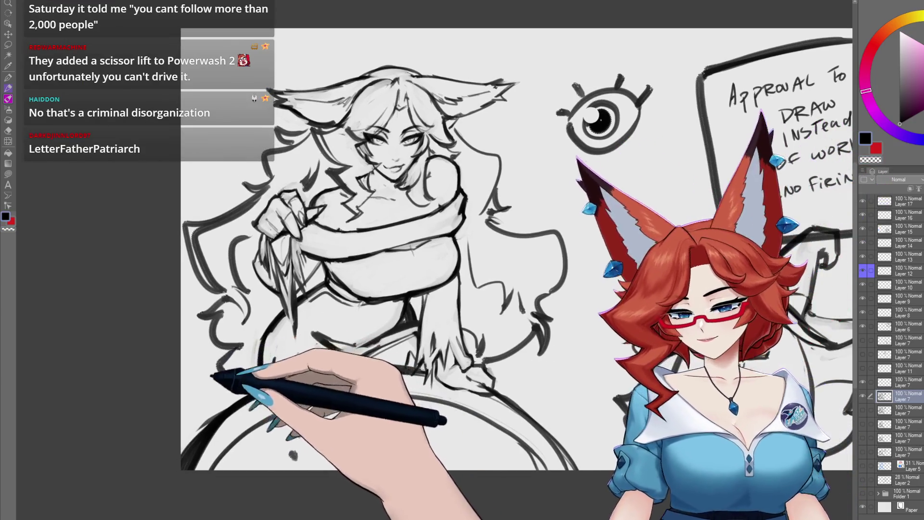
drag(250, 375, 498, 374)
mouse_move(590, 374)
mouse_down()
mouse_move(585, 382)
mouse_move(610, 408)
mouse_up()
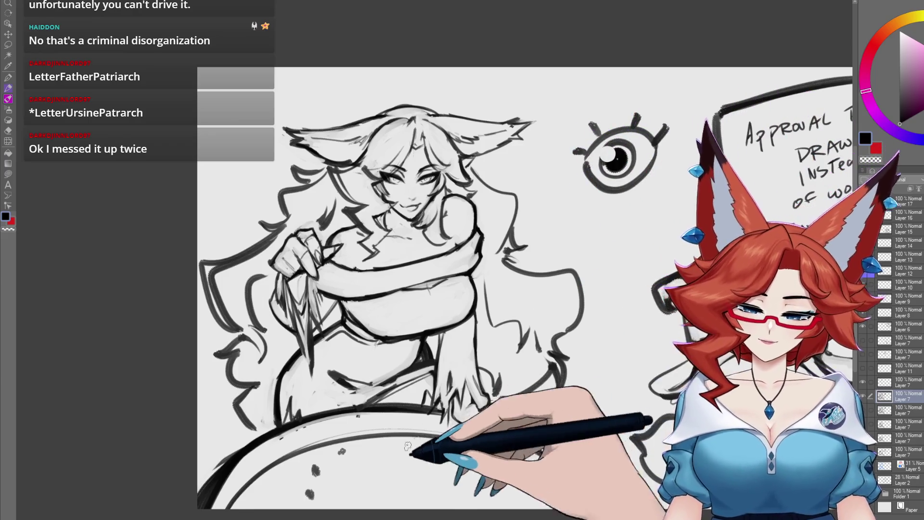
scroll(463, 336, up, 3)
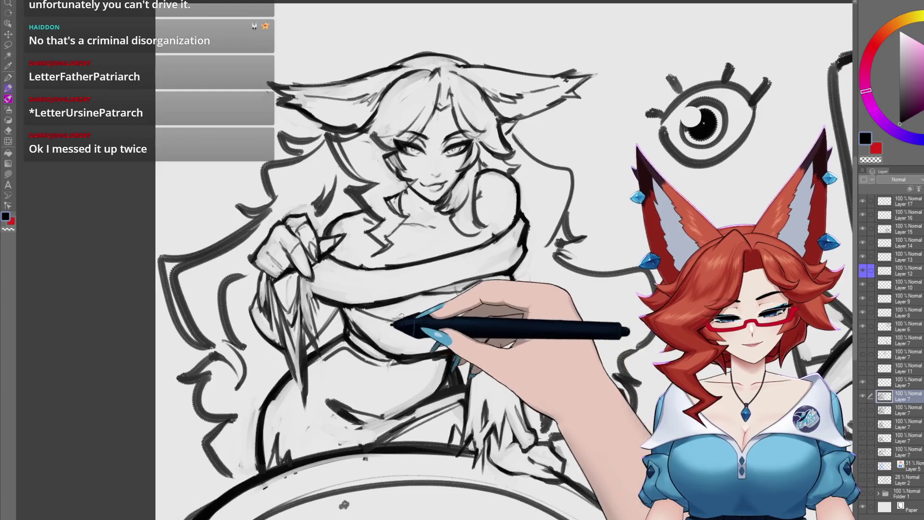
scroll(510, 260, down, 1)
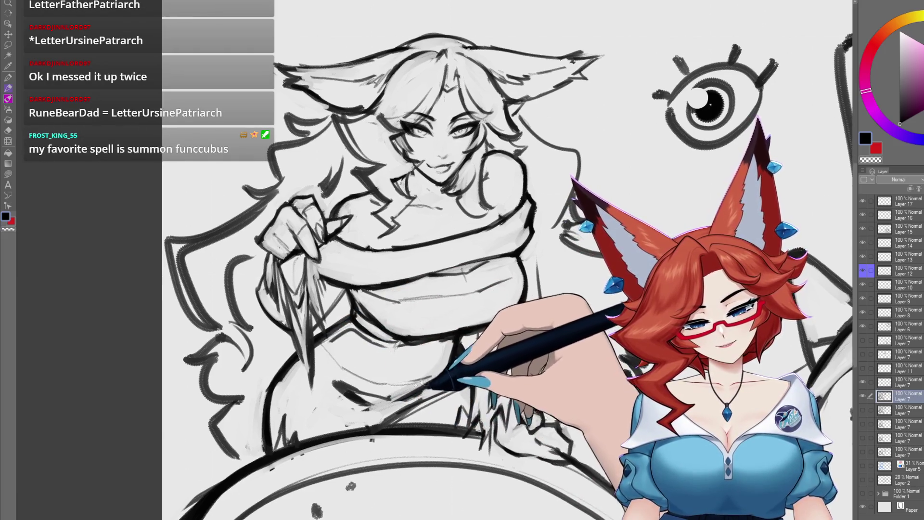
scroll(506, 274, down, 1)
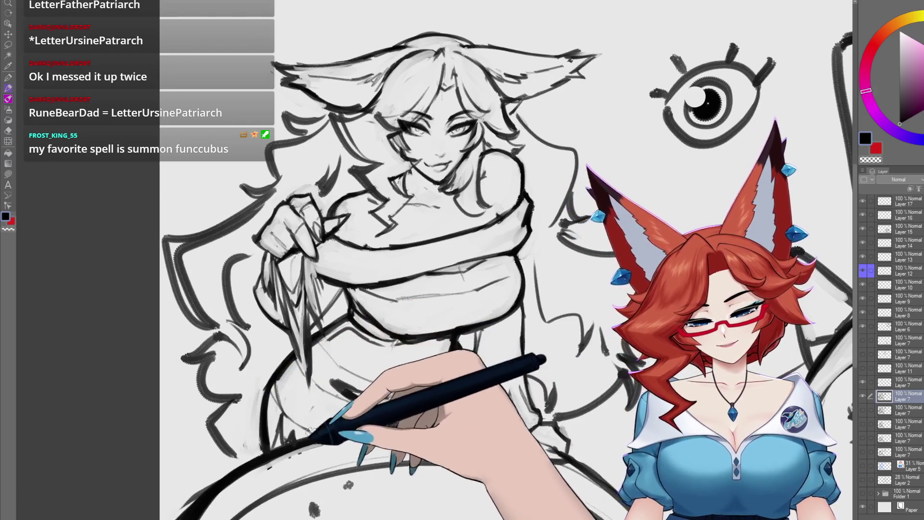
drag(485, 382, 503, 360)
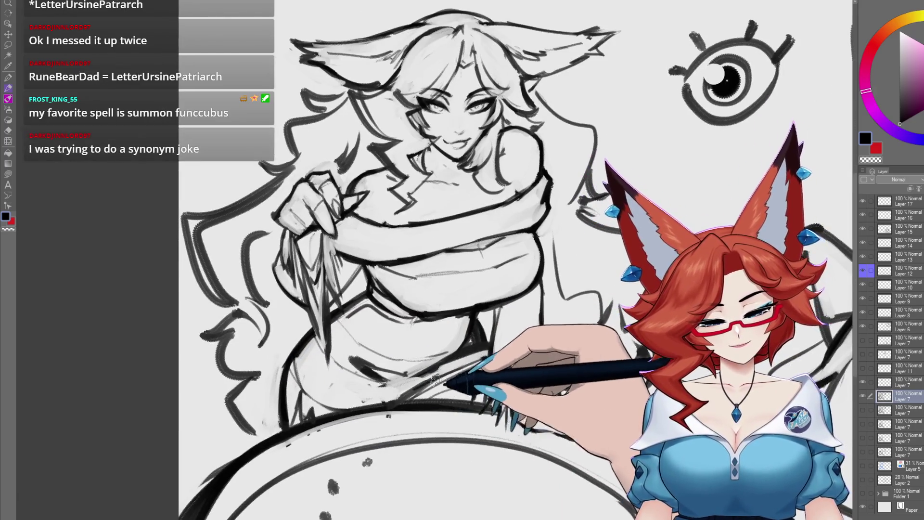
drag(572, 337, 551, 345)
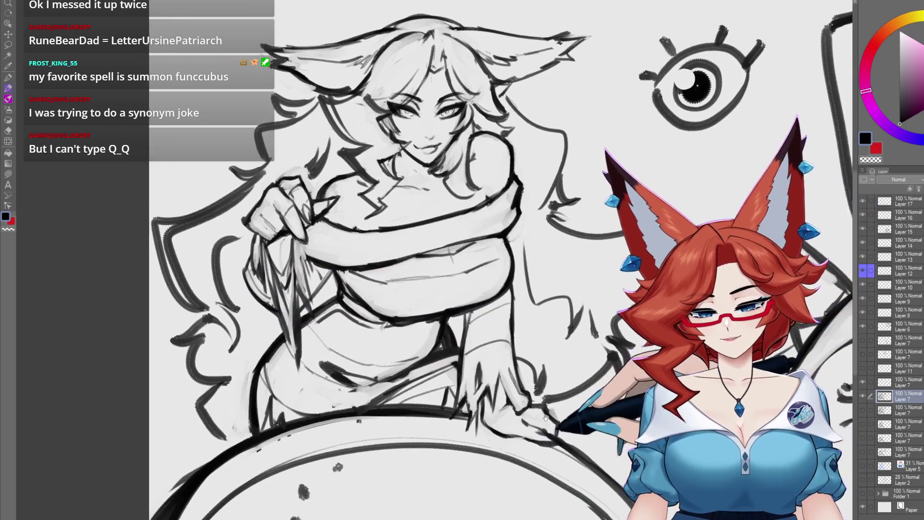
drag(409, 375, 390, 364)
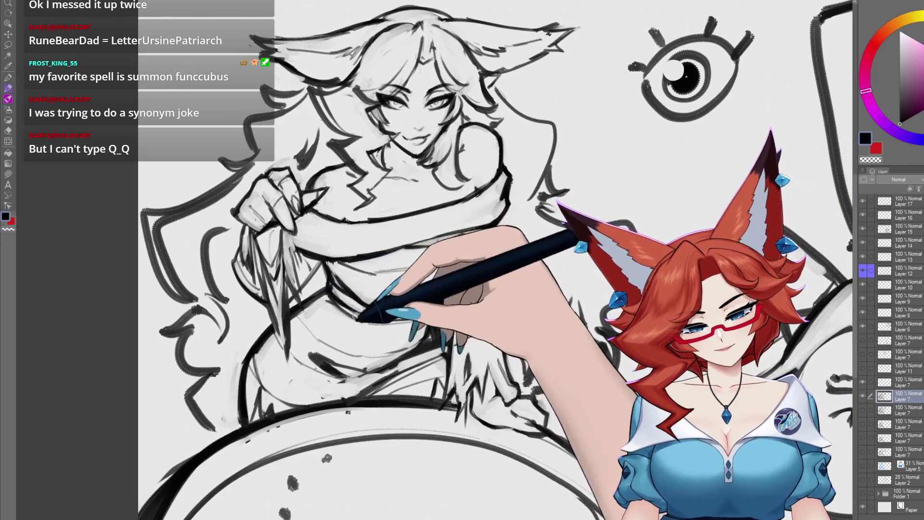
drag(369, 311, 498, 448)
scroll(450, 311, up, 2)
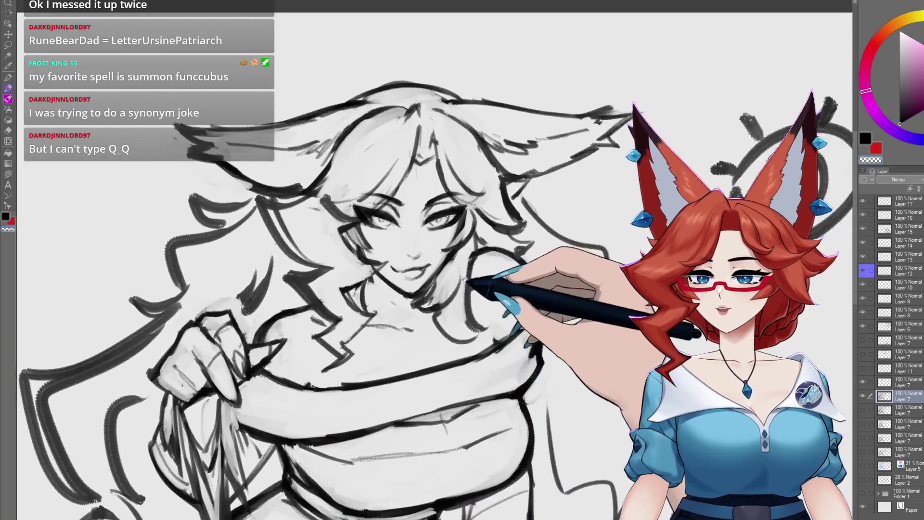
scroll(450, 311, up, 2)
scroll(462, 317, up, 2)
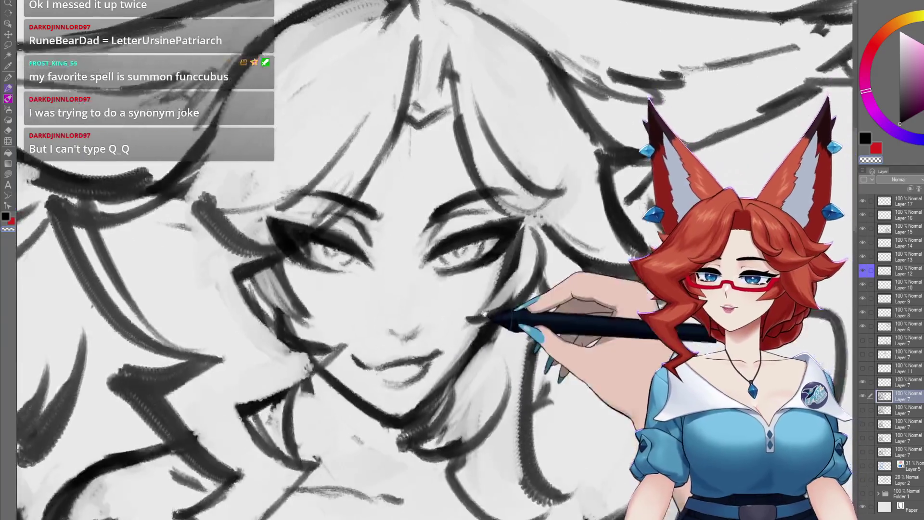
scroll(475, 327, down, 2)
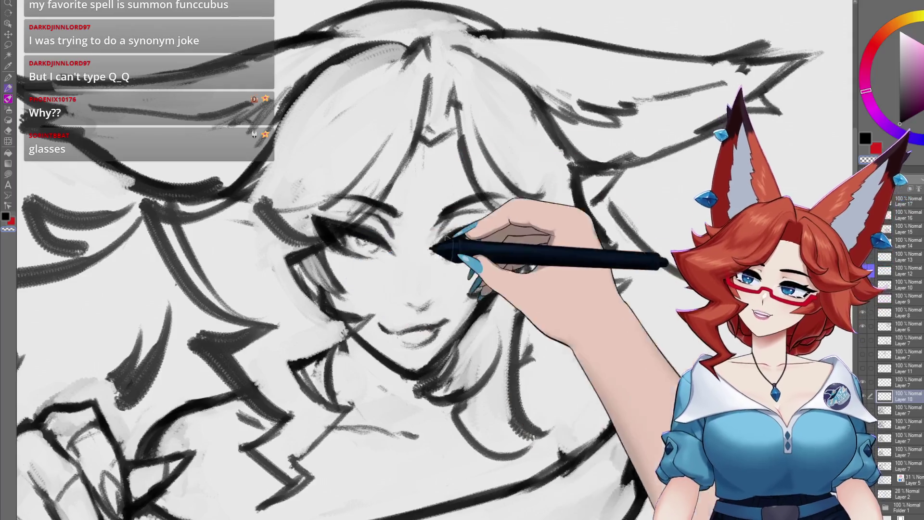
- Sketch the first glasses lens frame and its lower rim around one eye
mouse_move(470, 420)
mouse_down()
mouse_move(437, 406)
mouse_move(461, 312)
mouse_move(423, 319)
mouse_move(397, 274)
mouse_up()
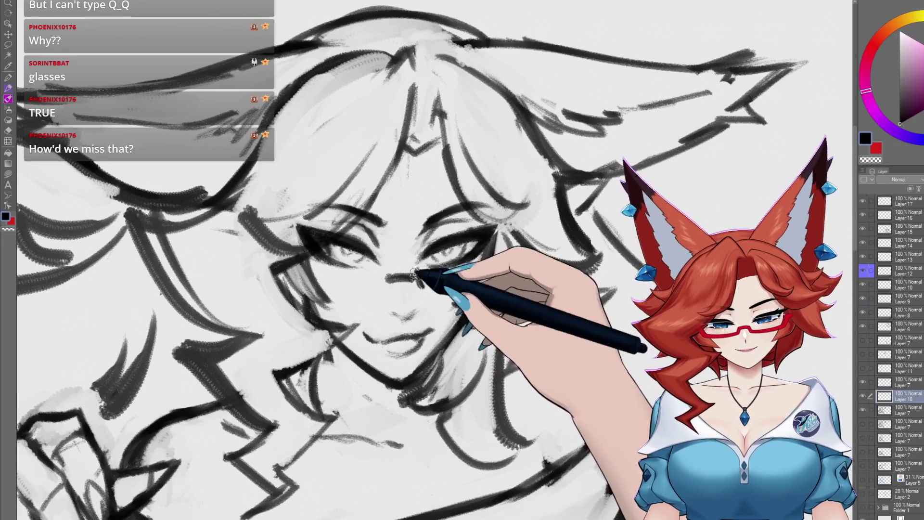
drag(418, 273, 466, 285)
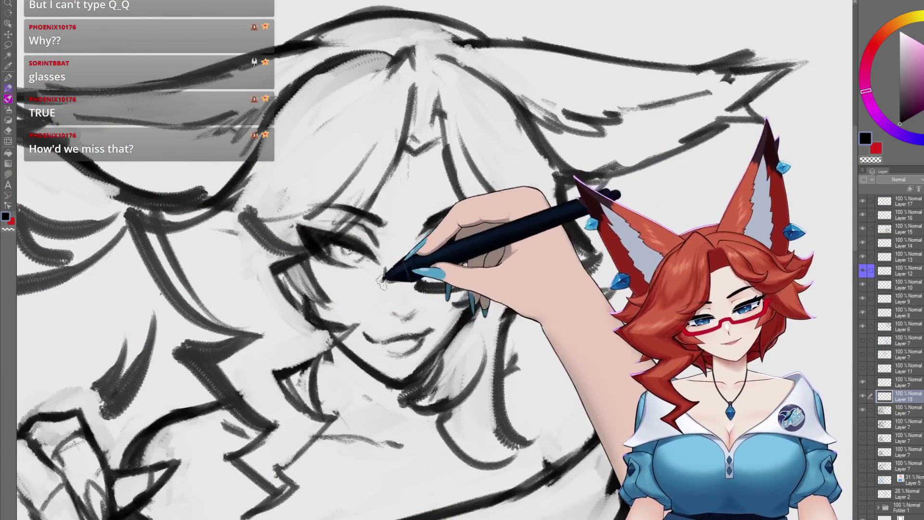
drag(401, 258, 210, 332)
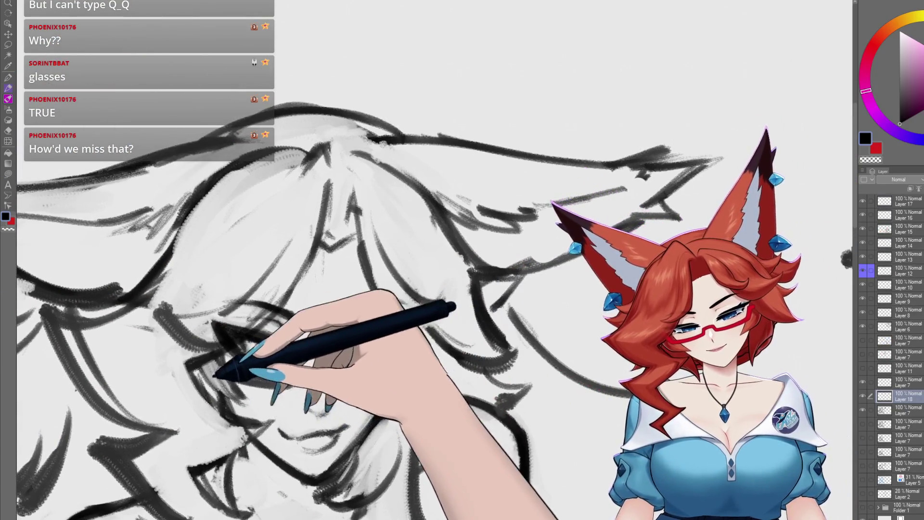
mouse_move(216, 374)
mouse_down()
mouse_move(309, 223)
mouse_move(520, 236)
mouse_move(440, 228)
mouse_up()
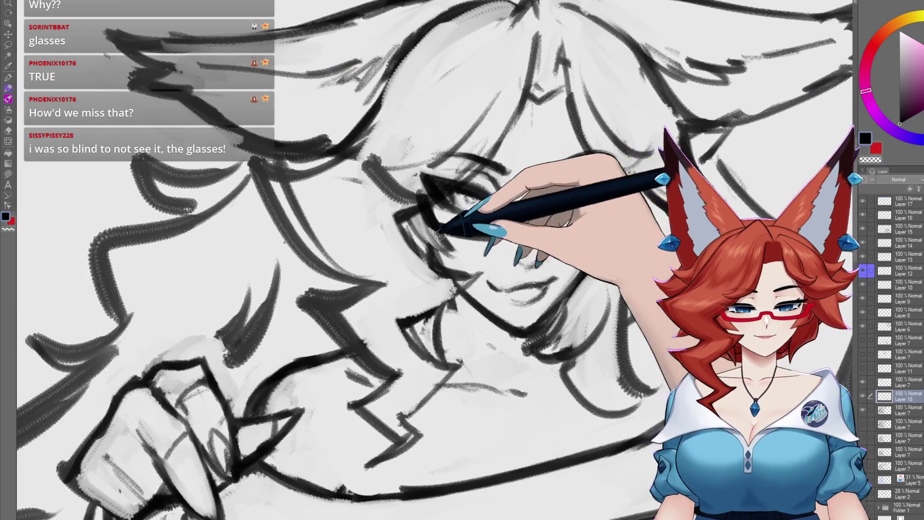
mouse_move(435, 231)
mouse_down()
mouse_move(504, 234)
mouse_move(615, 208)
mouse_move(496, 313)
mouse_move(407, 295)
mouse_up()
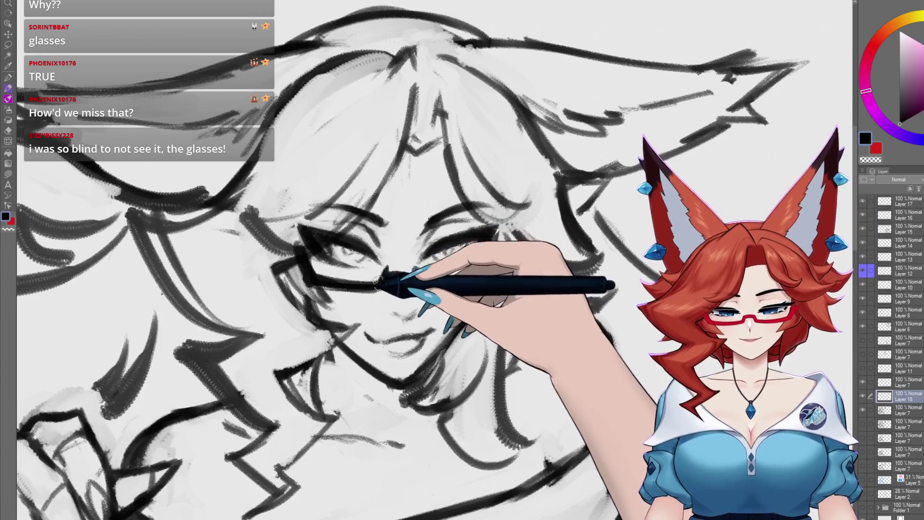
- Sketch the right lens rim to complete the pair of rectangular glasses
drag(375, 279, 386, 279)
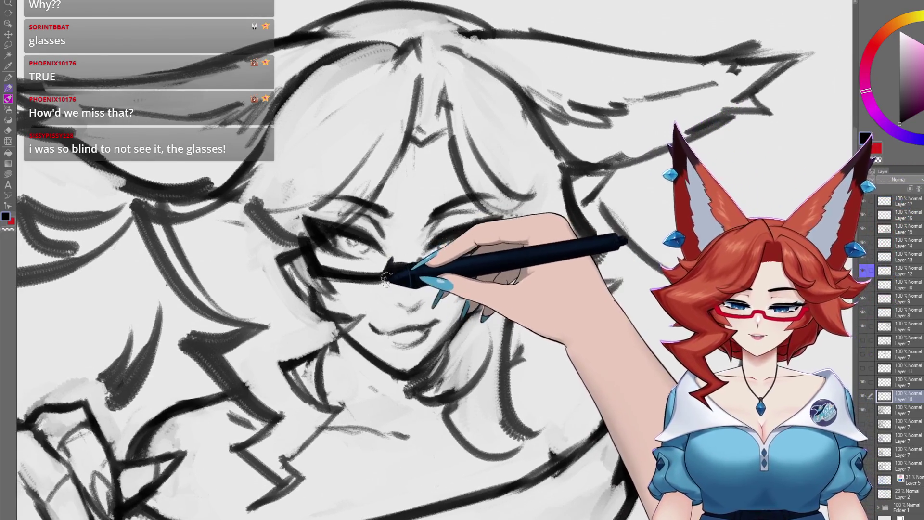
drag(404, 243, 499, 230)
drag(386, 271, 462, 279)
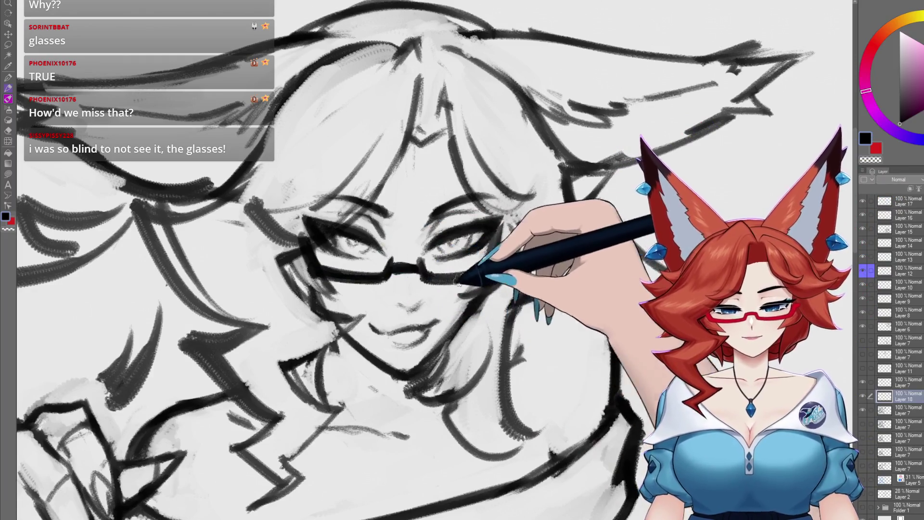
scroll(441, 274, down, 3)
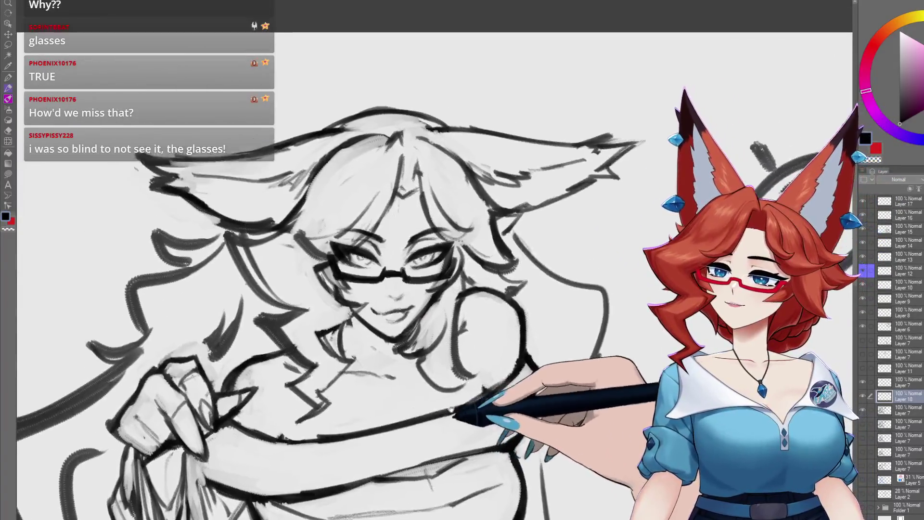
drag(454, 408, 453, 391)
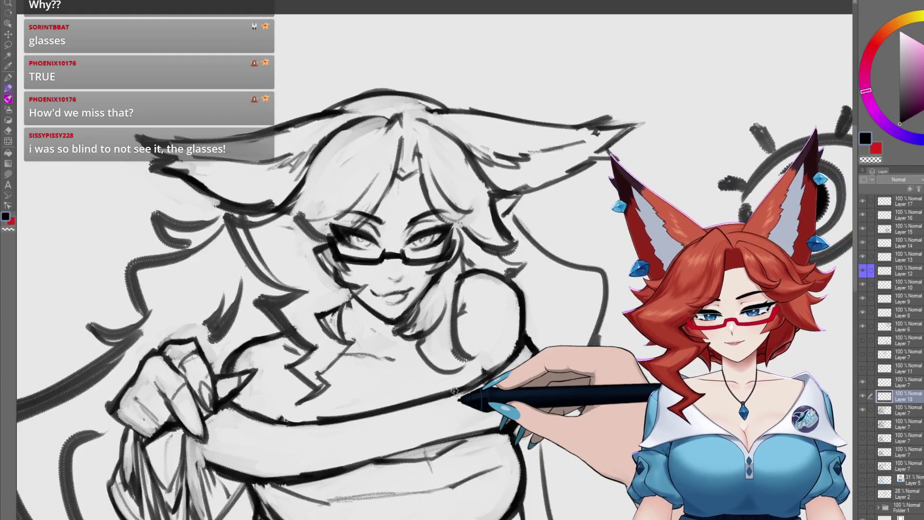
mouse_move(454, 392)
mouse_down()
mouse_move(495, 413)
mouse_move(498, 393)
mouse_up()
scroll(495, 414, down, 2)
scroll(494, 413, down, 2)
scroll(495, 413, down, 2)
scroll(495, 413, down, 1)
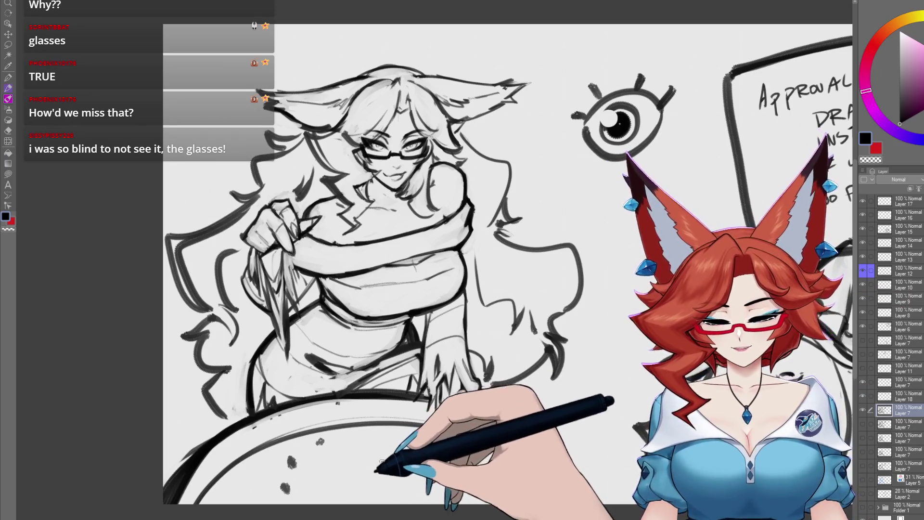
- Draw a few small bubbles and a dark dot on the cauldron surface, undoing one stray stroke
drag(400, 433, 380, 402)
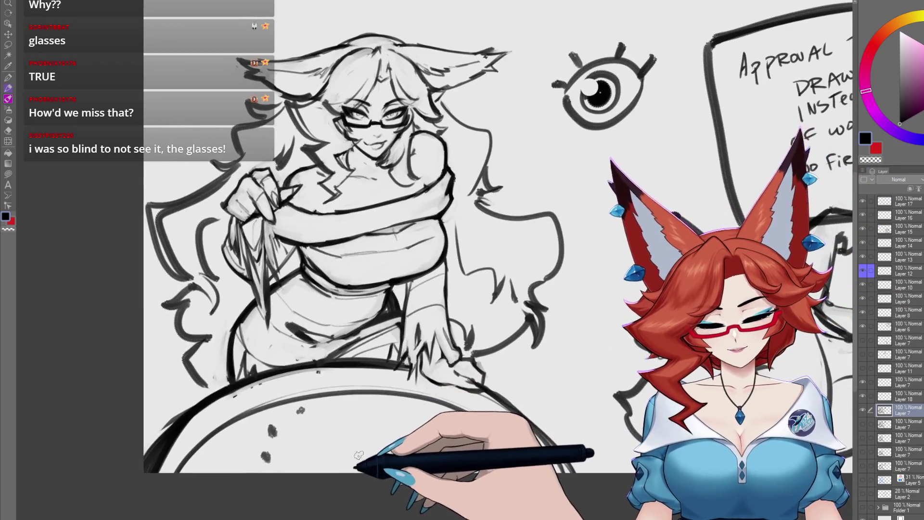
mouse_move(367, 462)
mouse_down()
mouse_move(337, 450)
mouse_move(380, 459)
mouse_up()
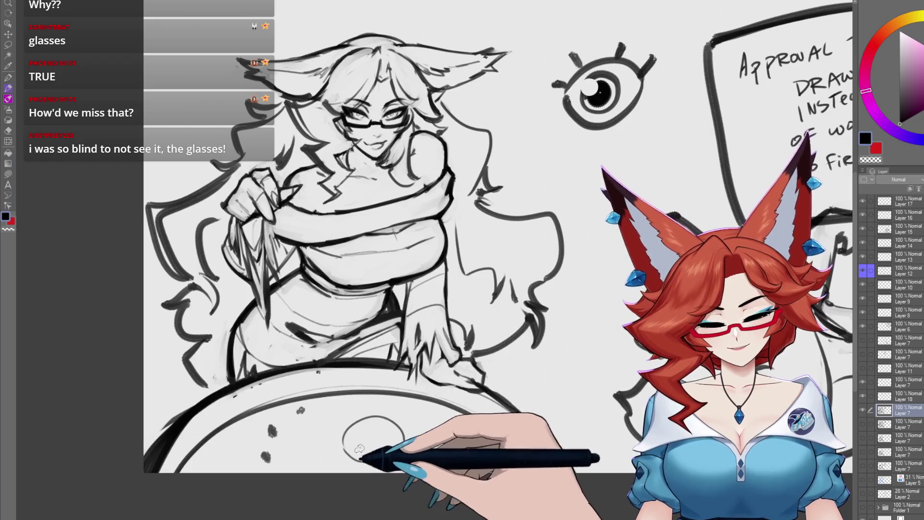
drag(326, 419, 330, 431)
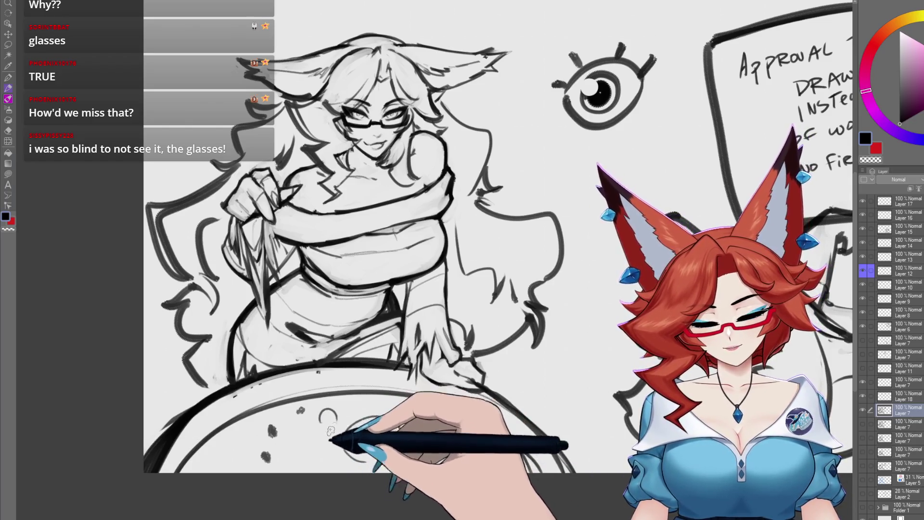
mouse_move(434, 442)
mouse_down()
mouse_move(453, 442)
mouse_move(433, 425)
mouse_up()
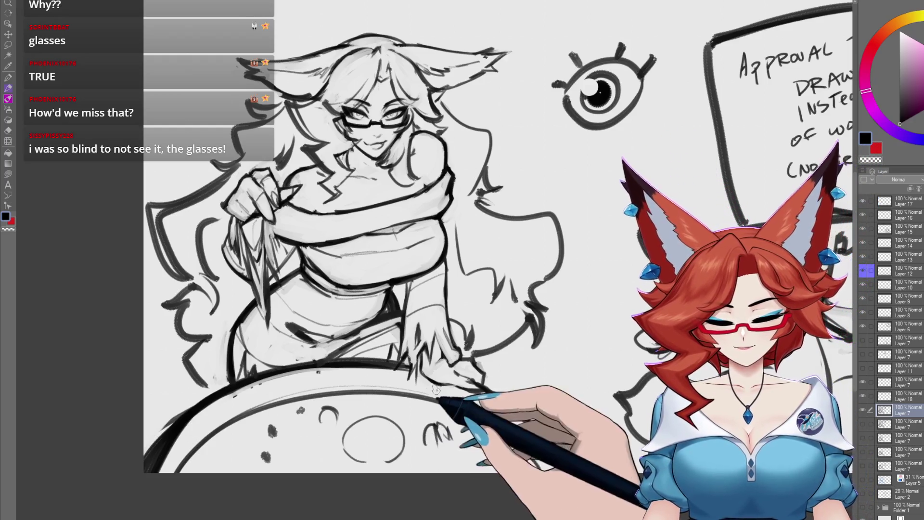
key(ctrl+z)
key(ctrl+z)
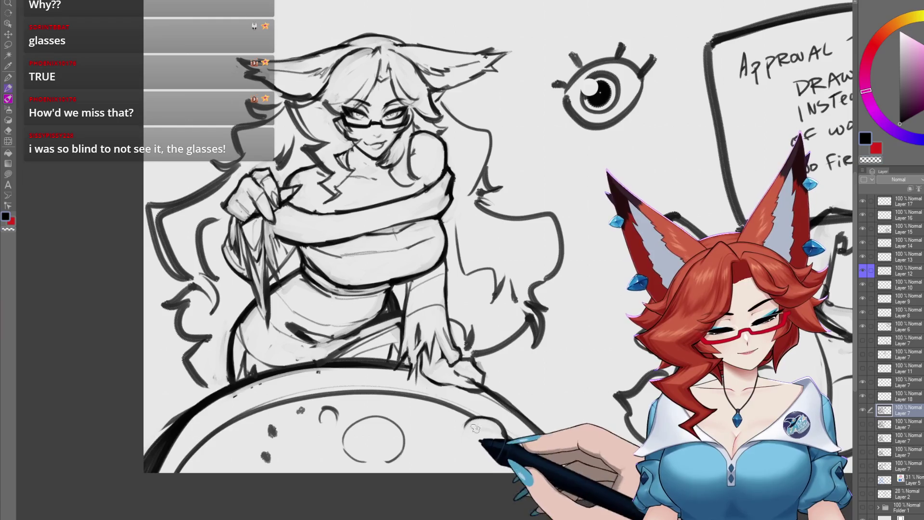
drag(498, 451, 462, 473)
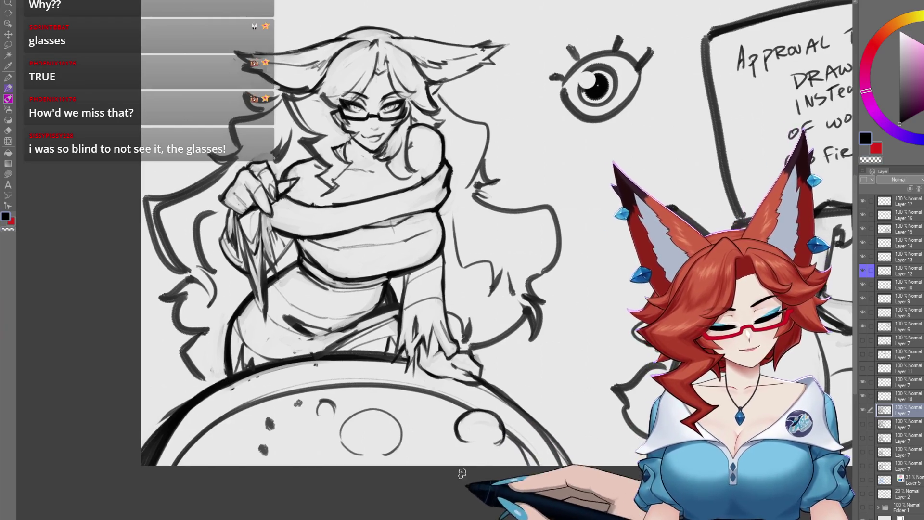
drag(493, 427, 500, 429)
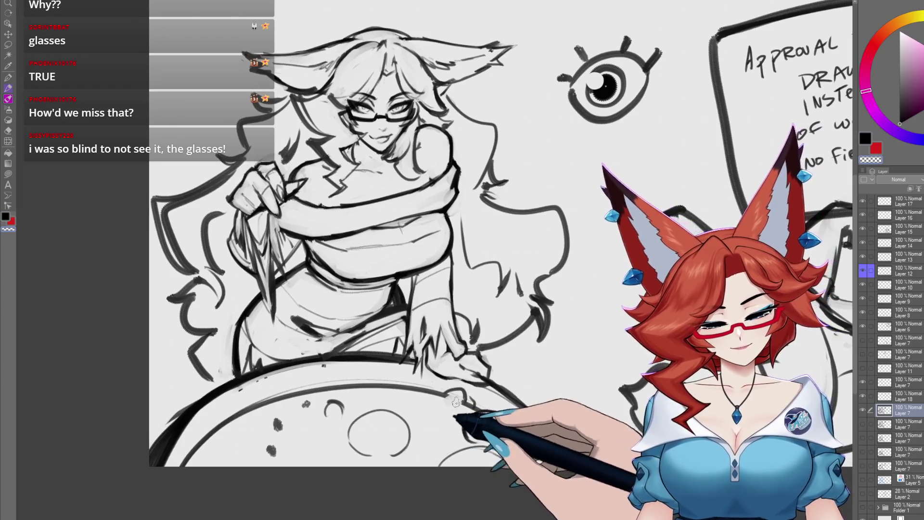
drag(450, 410, 457, 407)
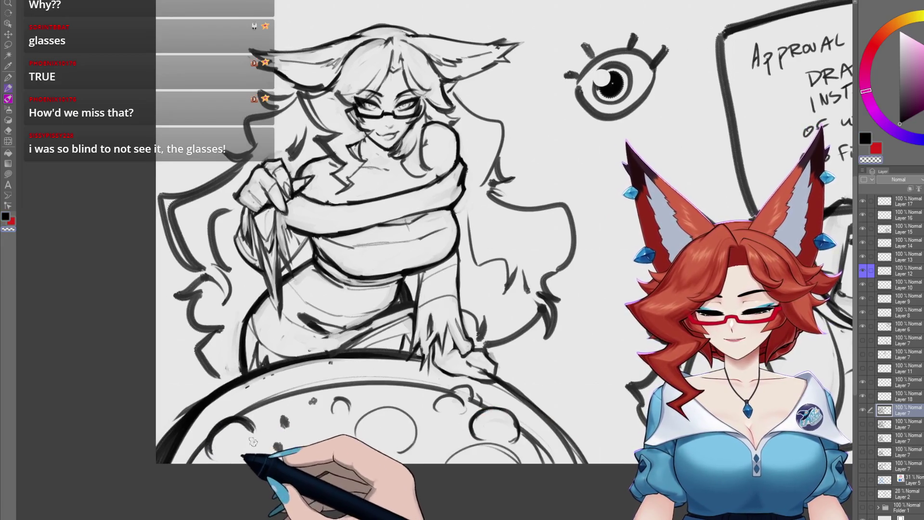
drag(275, 444, 322, 426)
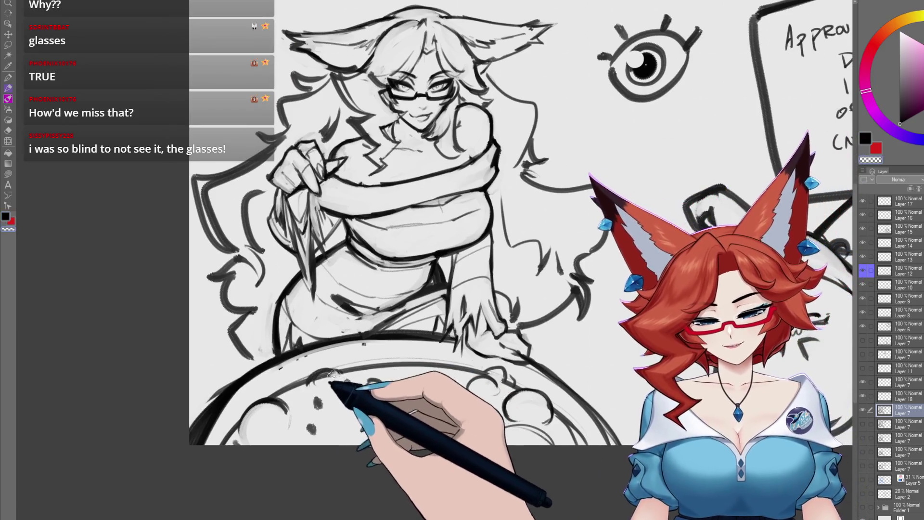
- Add a curl of small bubble circles across the cauldron and refine them
mouse_move(626, 340)
mouse_down()
mouse_move(592, 378)
mouse_move(594, 398)
mouse_move(609, 340)
mouse_up()
drag(437, 397, 422, 384)
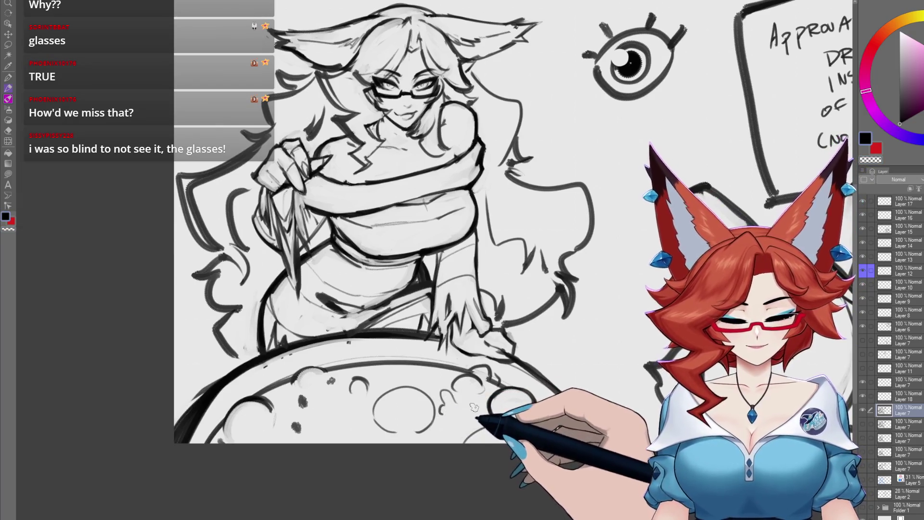
drag(468, 399, 482, 399)
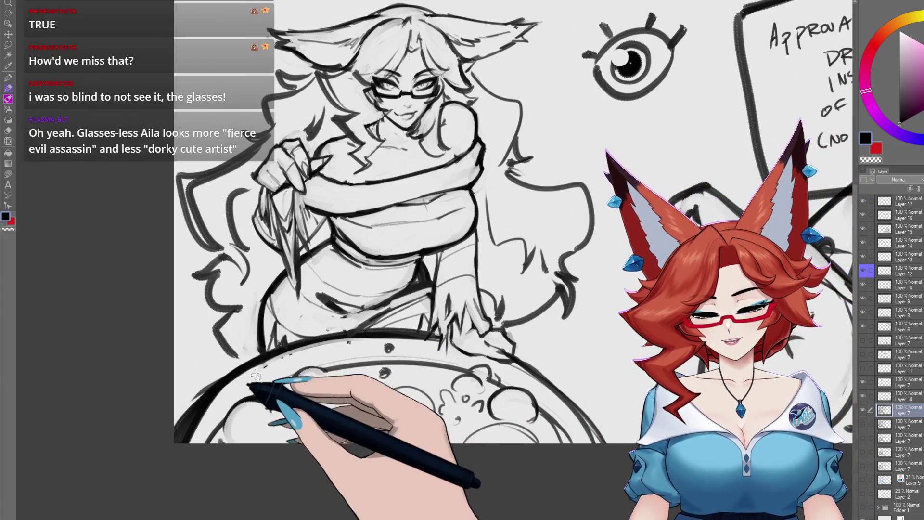
scroll(394, 462, down, 2)
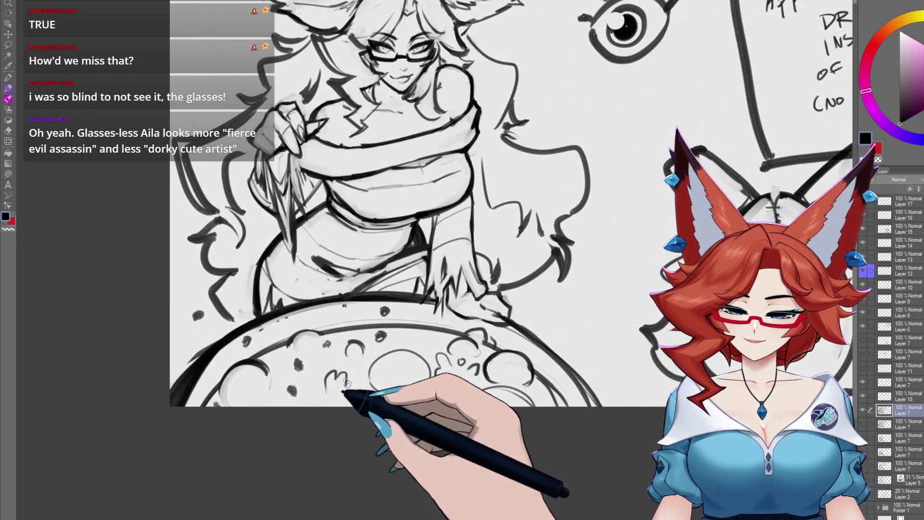
drag(329, 390, 346, 390)
drag(336, 353, 341, 350)
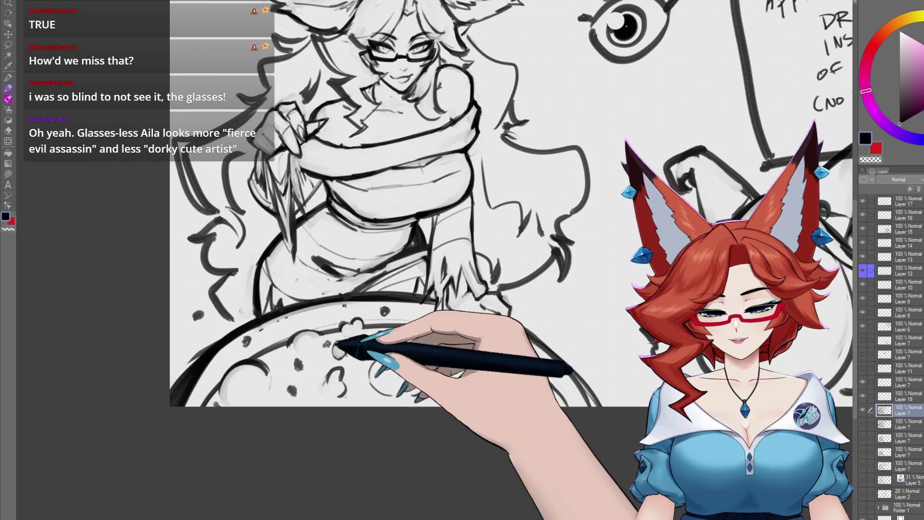
drag(340, 347, 304, 360)
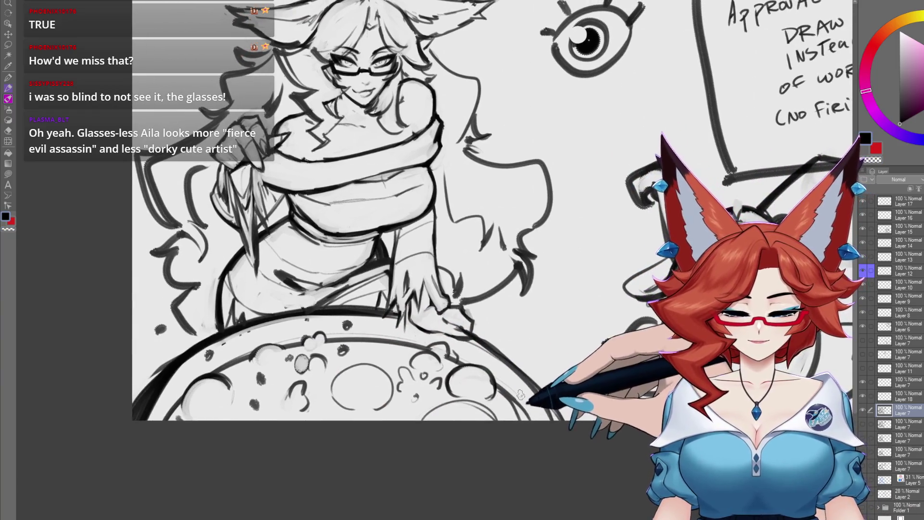
drag(491, 409, 487, 423)
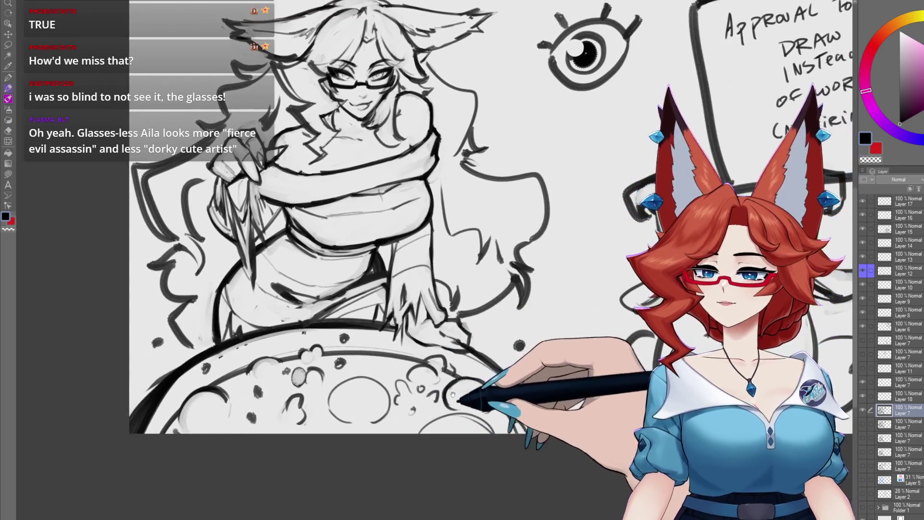
drag(460, 375, 434, 381)
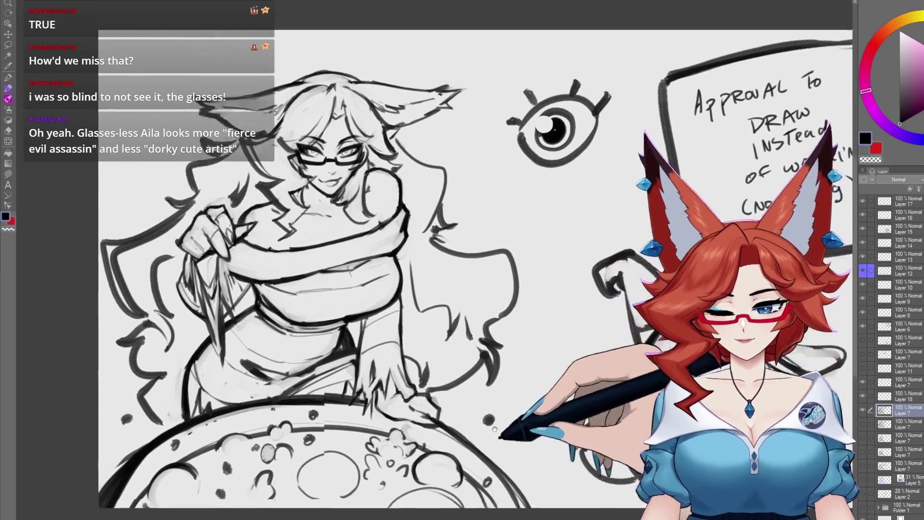
drag(418, 362, 497, 407)
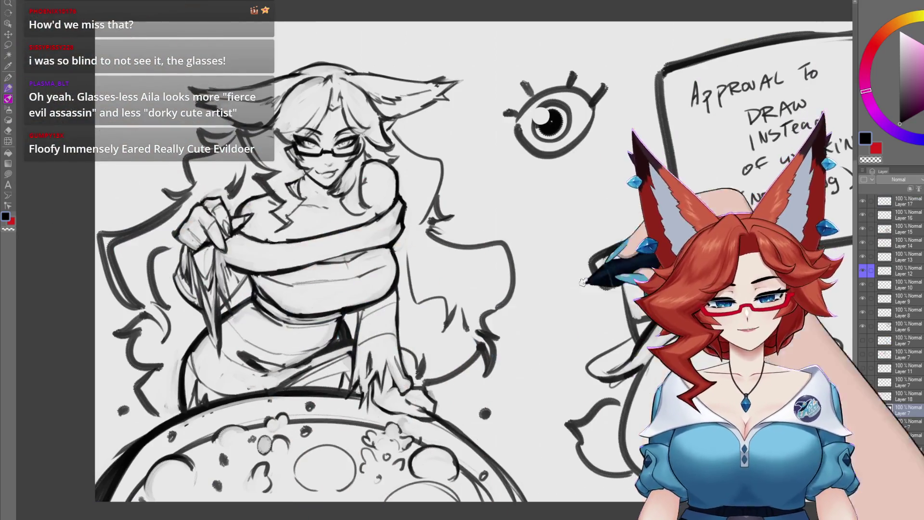
scroll(451, 230, up, 5)
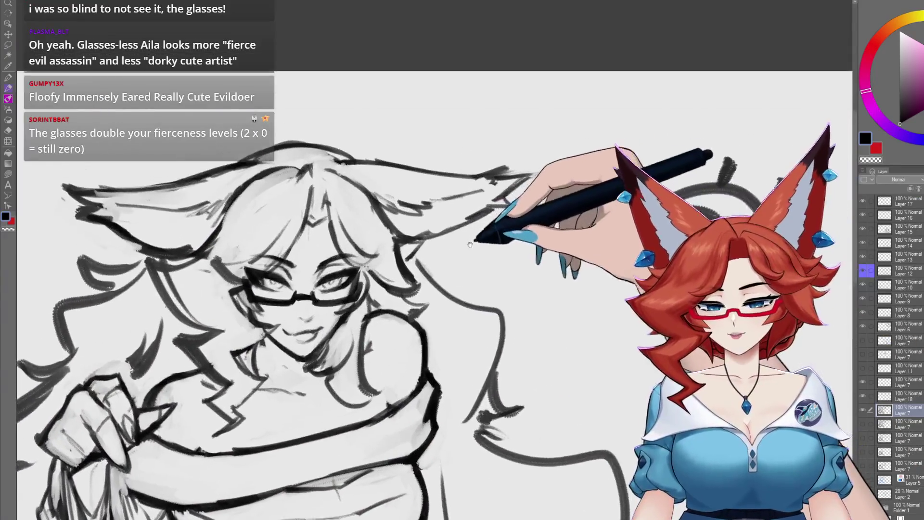
scroll(452, 230, up, 1)
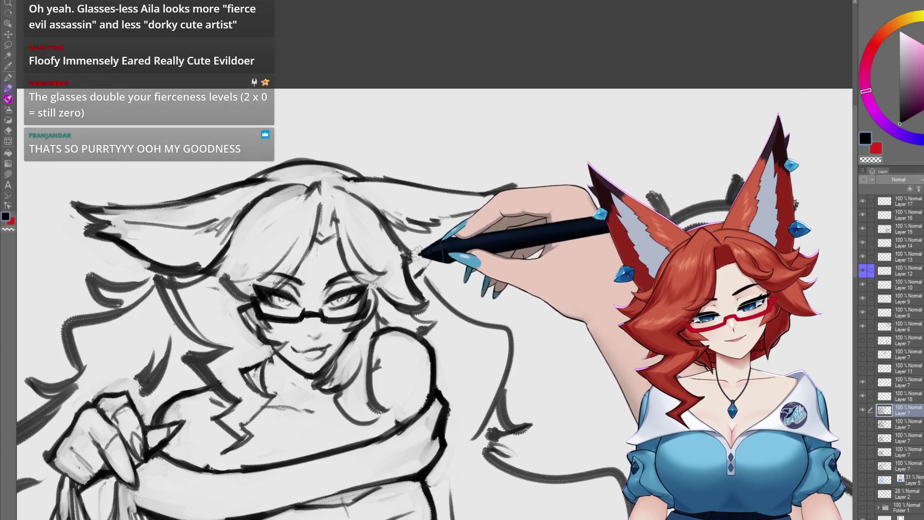
- Pan the view to centre on the girl's face and ears
drag(425, 256, 493, 241)
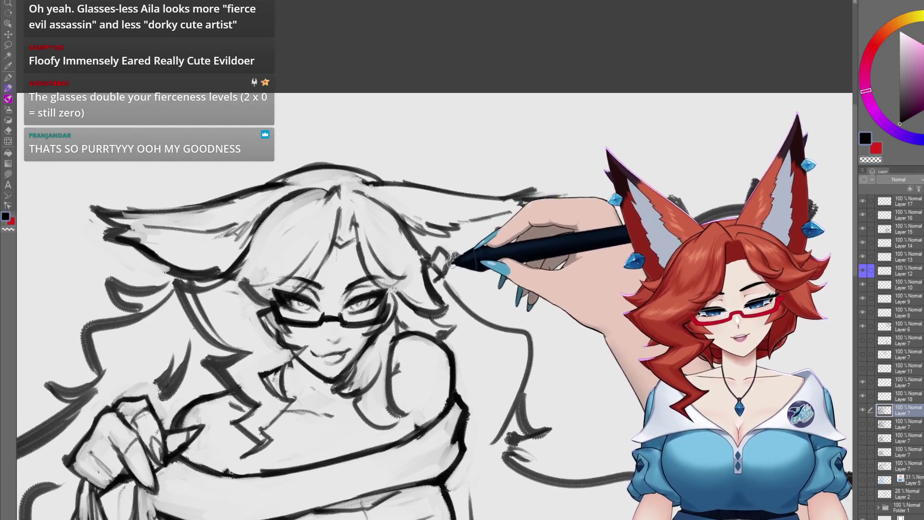
scroll(455, 255, left, 3)
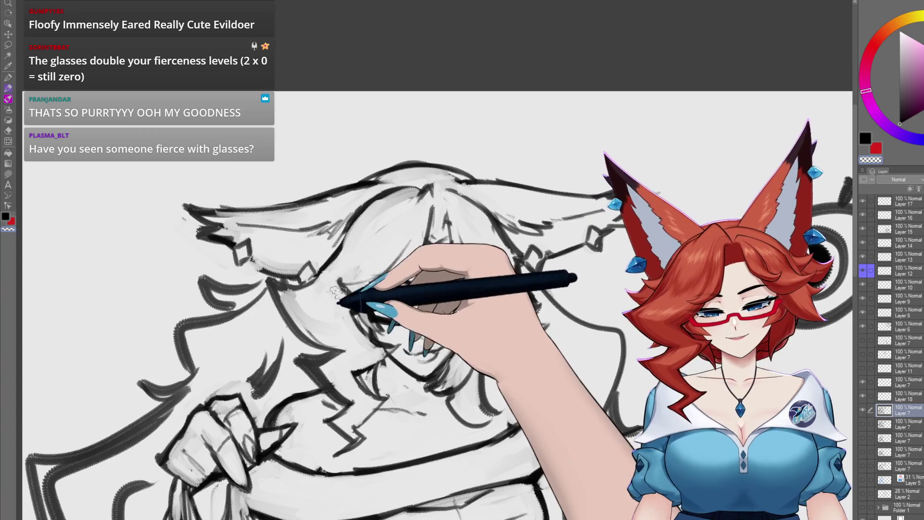
drag(586, 414, 565, 412)
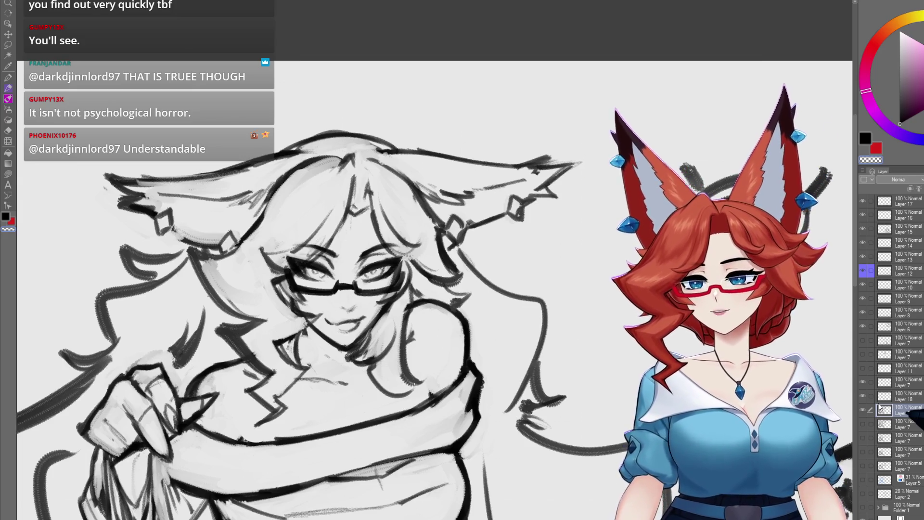
- Select the topmost layer and create new Layer 18 above it
click(899, 201)
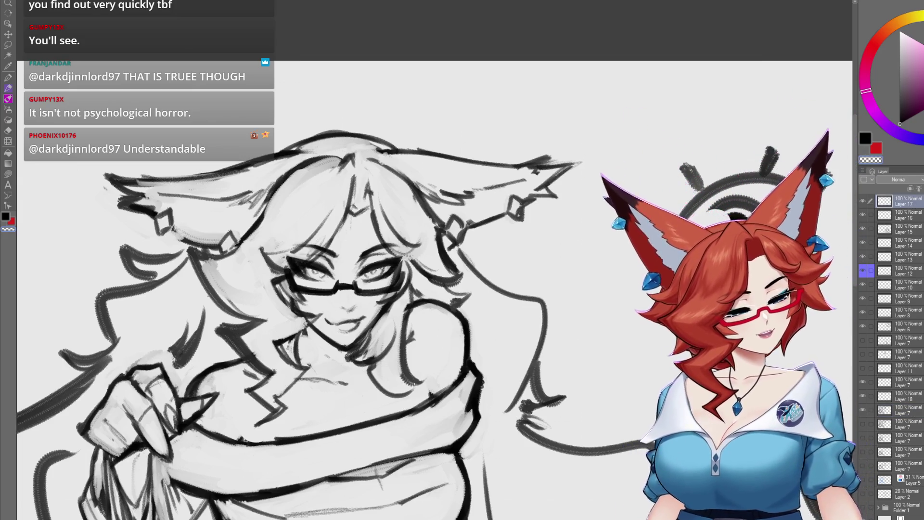
click(912, 188)
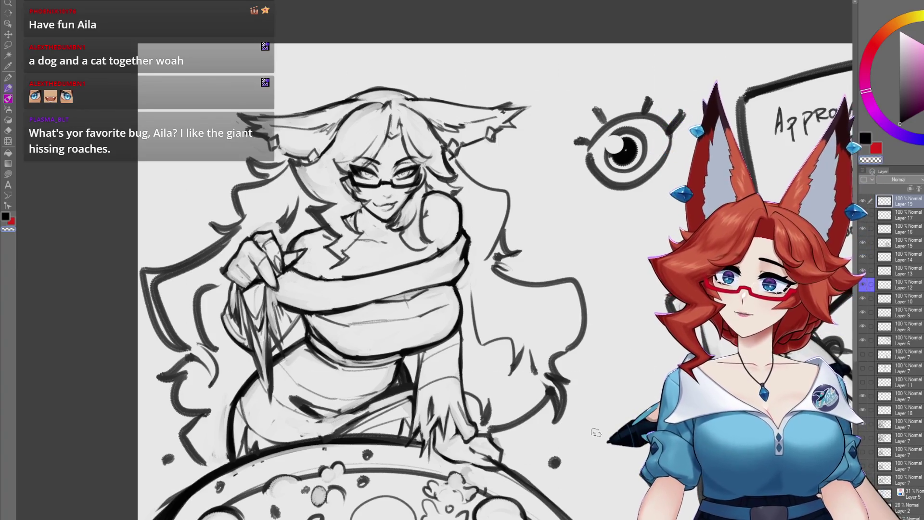
- Select a lower layer in the Layer palette
click(903, 383)
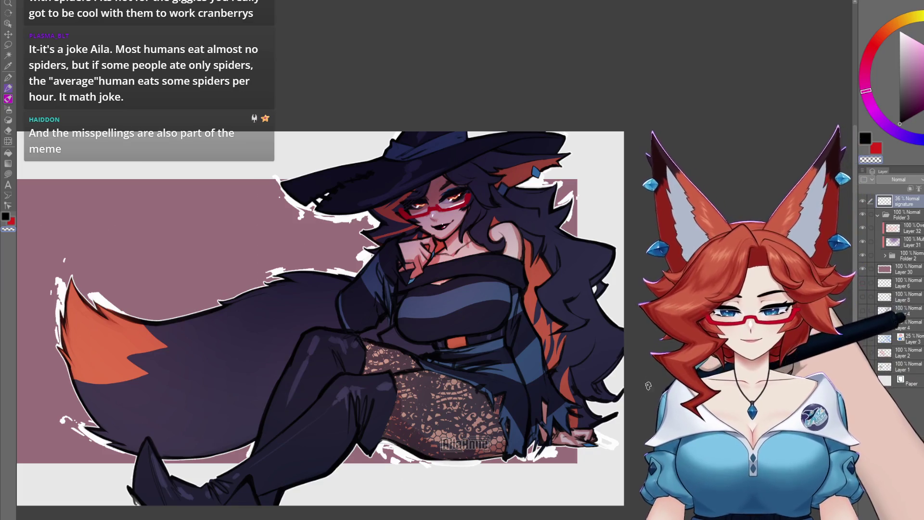
- Switch back to the grey sketch document with Ctrl+Tab and tilt and zoom out around the face
key(ctrl+Tab)
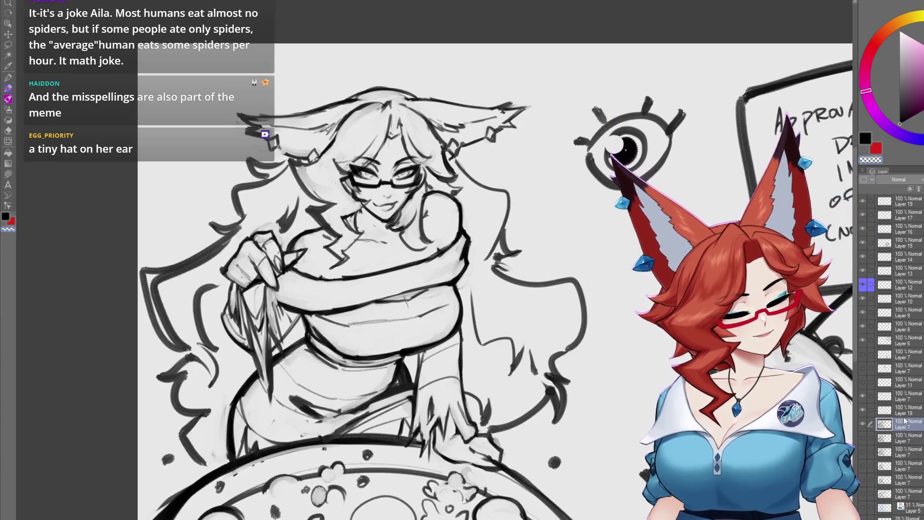
scroll(412, 166, up, 3)
scroll(434, 260, up, 2)
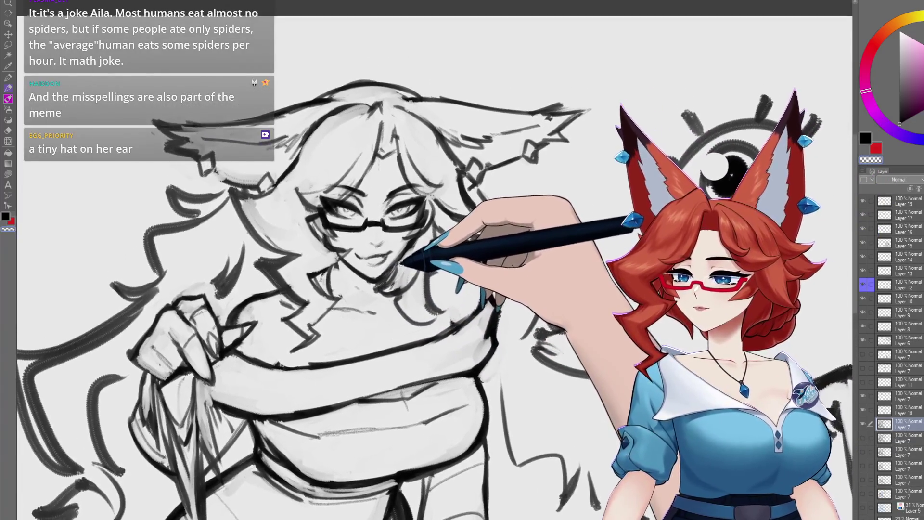
scroll(433, 260, up, 1)
scroll(426, 287, up, 1)
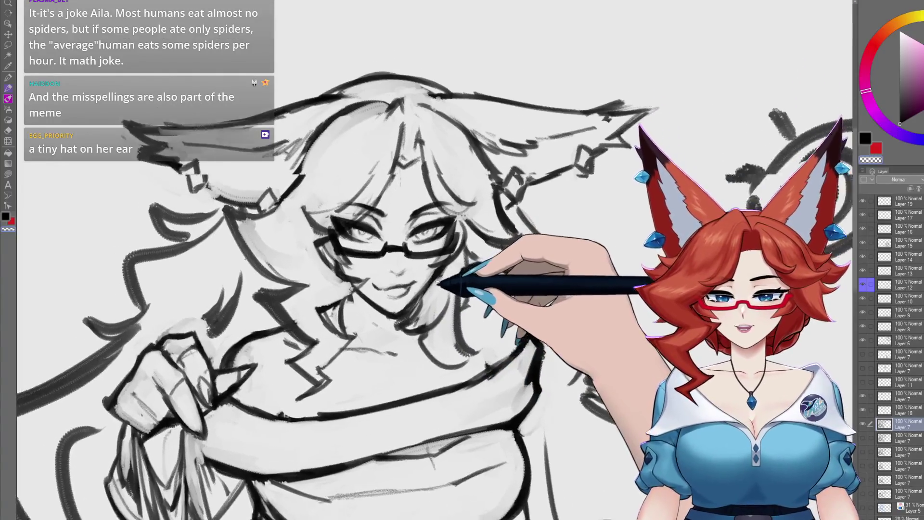
scroll(429, 288, up, 1)
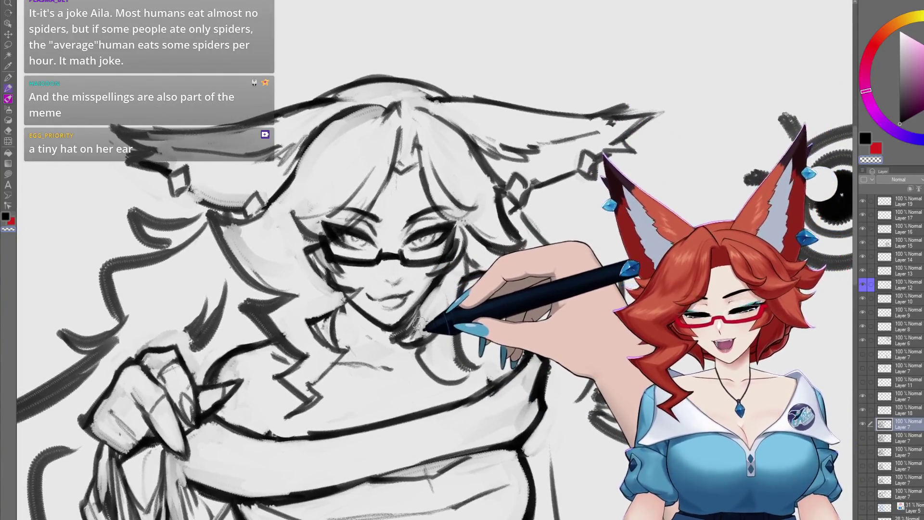
drag(418, 322, 344, 325)
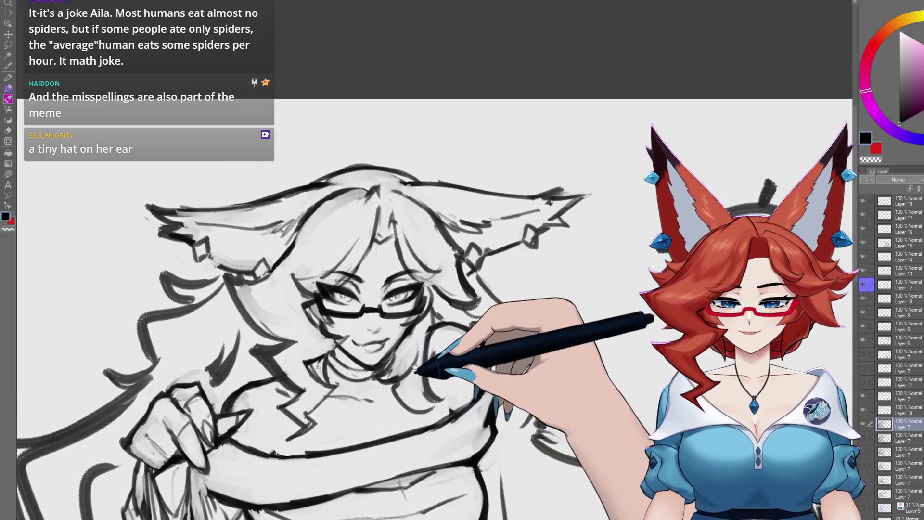
drag(398, 310, 411, 371)
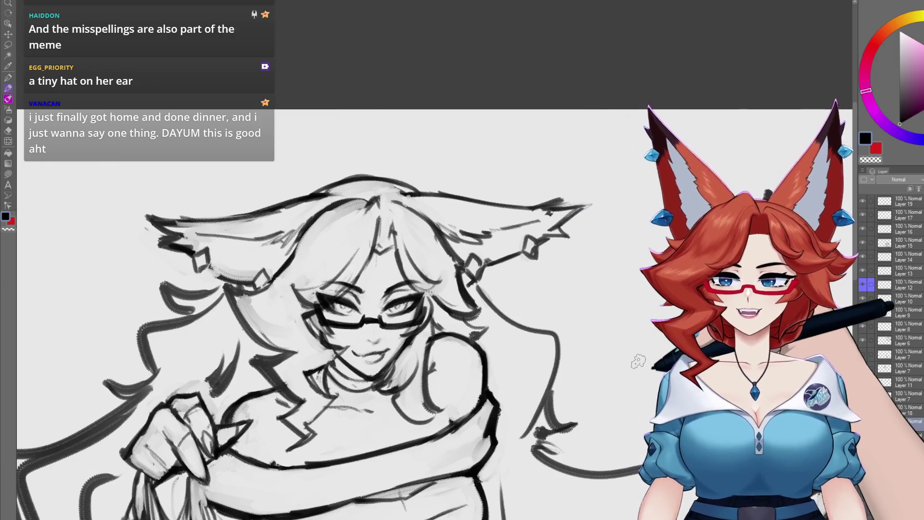
scroll(509, 460, down, 1)
scroll(508, 460, down, 3)
scroll(499, 440, up, 1)
scroll(491, 430, up, 1)
scroll(485, 423, up, 1)
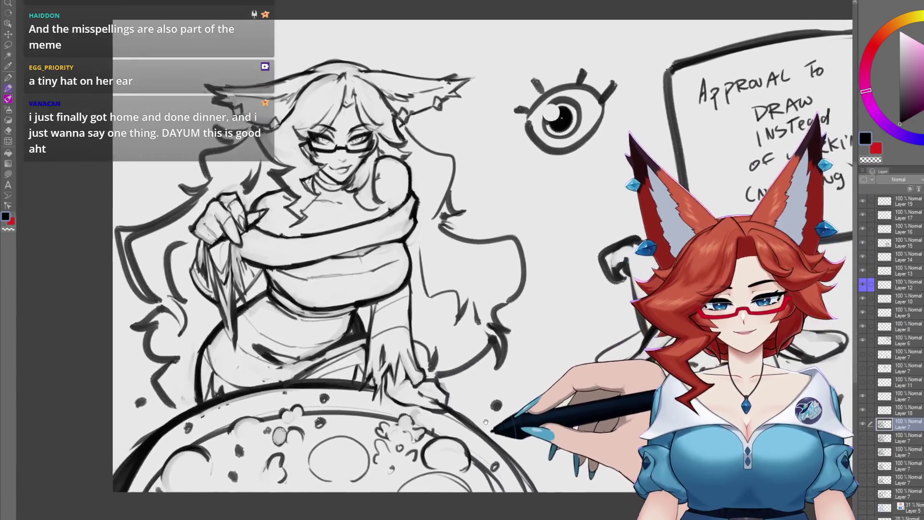
- Hide the approval sign sketch and the witch-hat blob and upper layers via their eye icons
drag(486, 421, 457, 429)
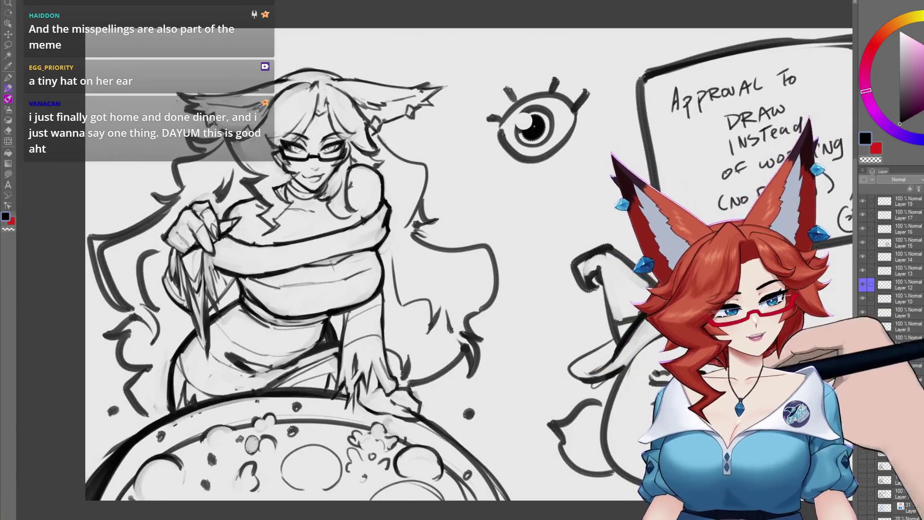
scroll(463, 289, down, 2)
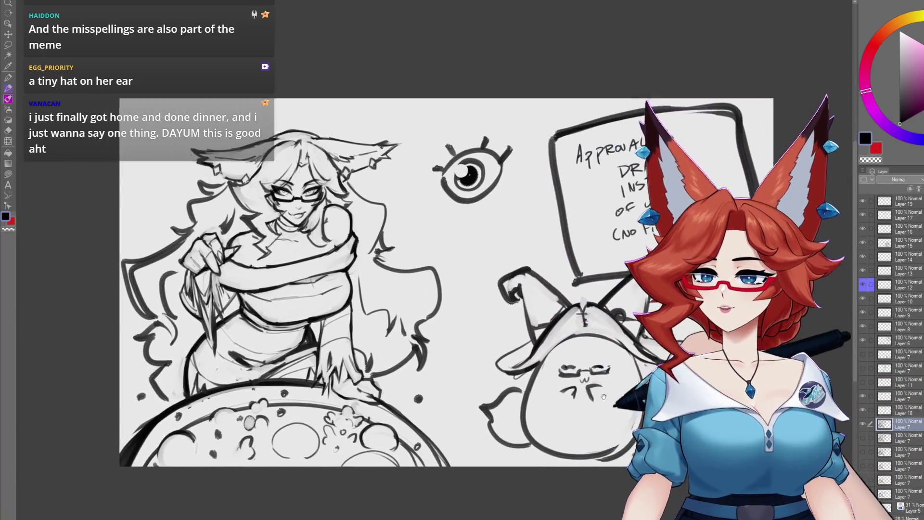
drag(462, 289, 528, 287)
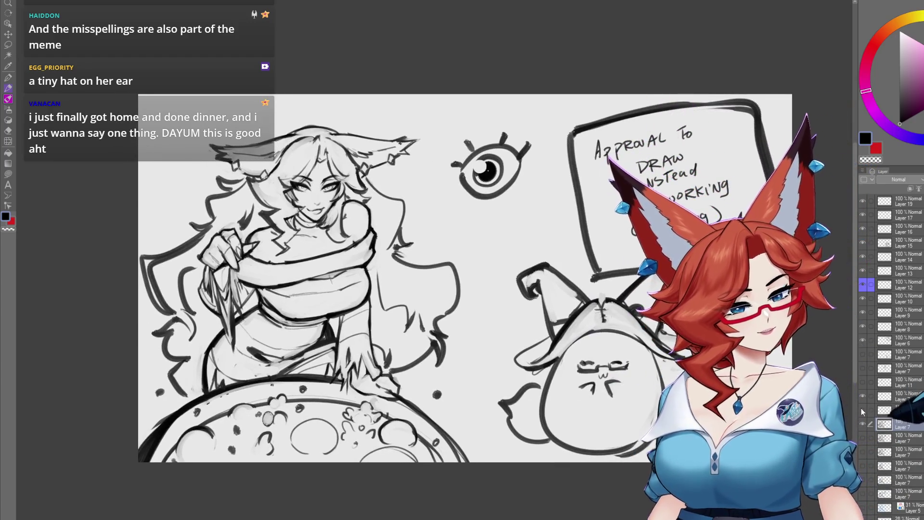
click(906, 398)
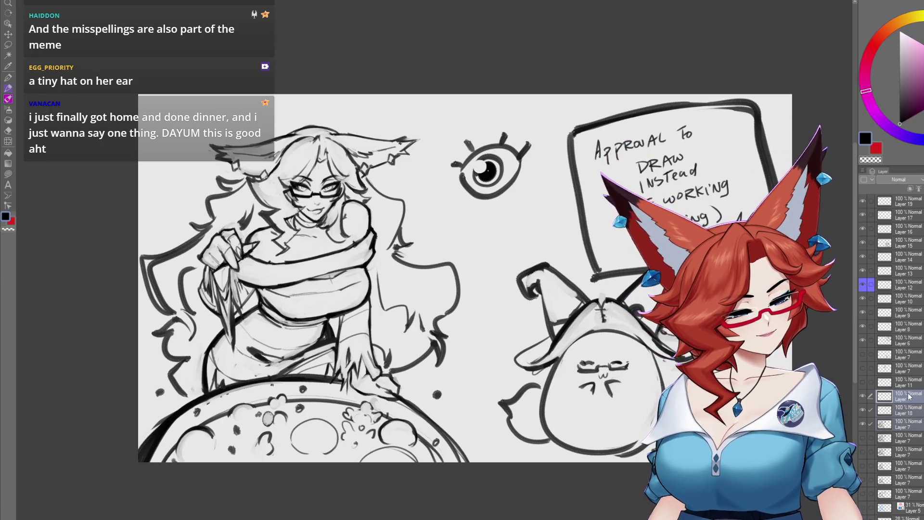
click(878, 396)
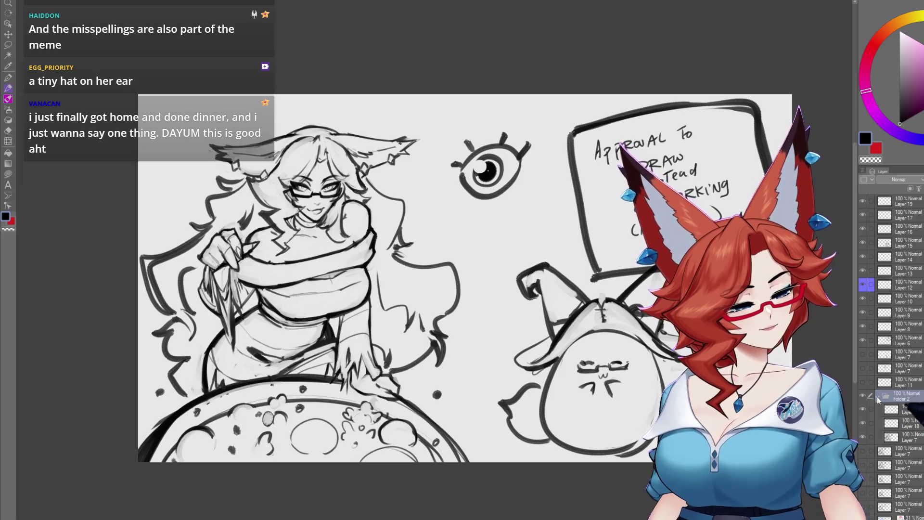
click(863, 340)
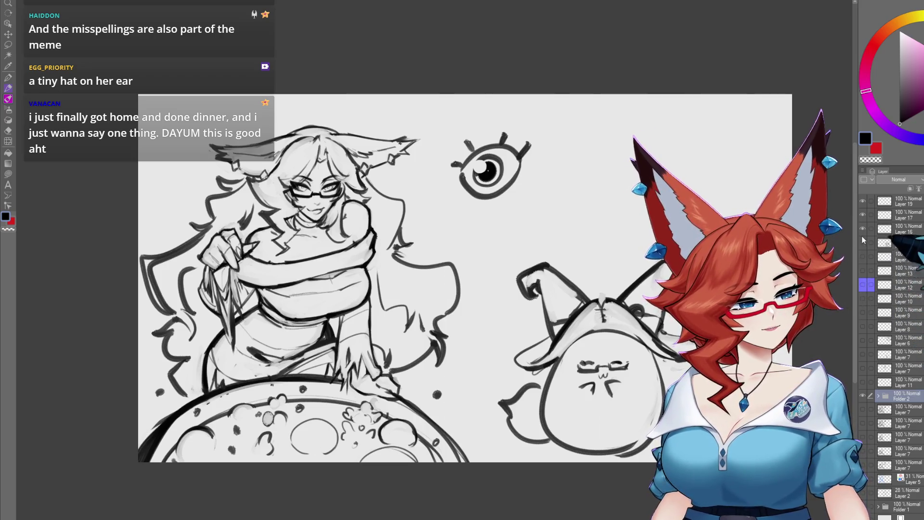
drag(863, 272, 864, 202)
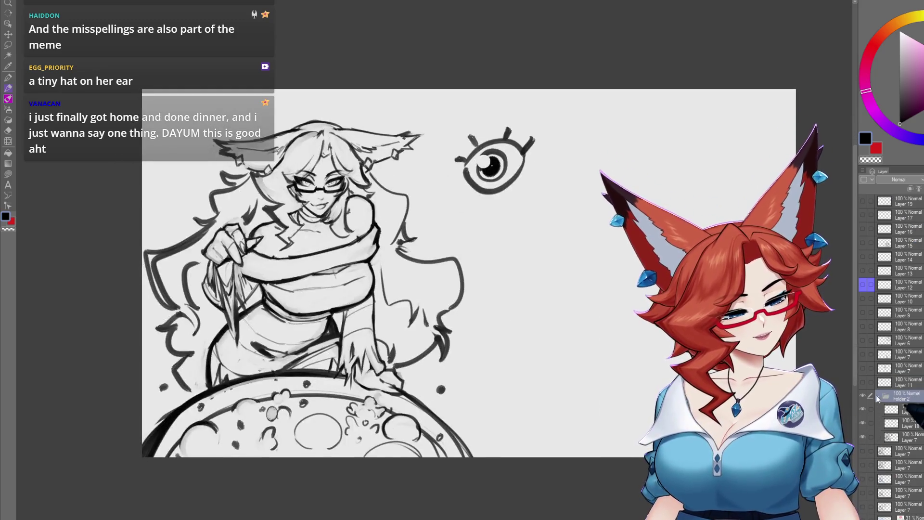
- Lasso the eye doodle on its sublayer in Folder 2 and delete it
click(877, 396)
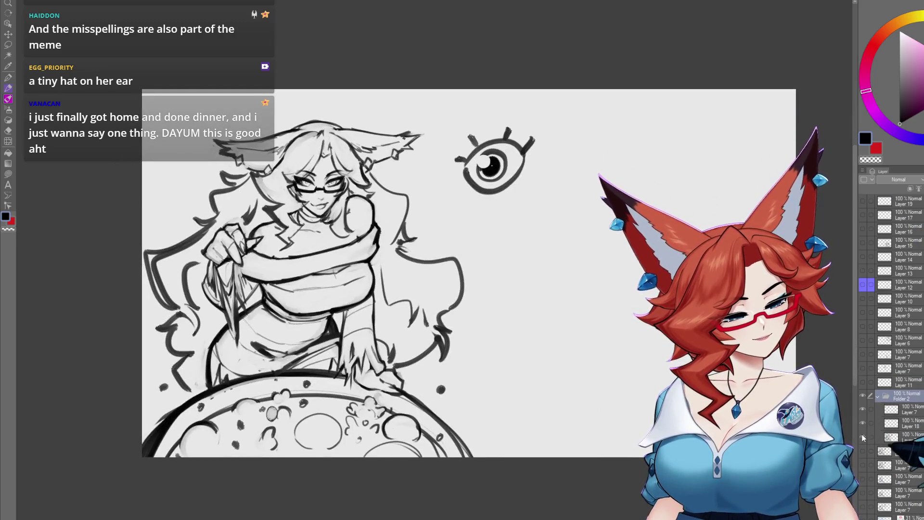
click(903, 438)
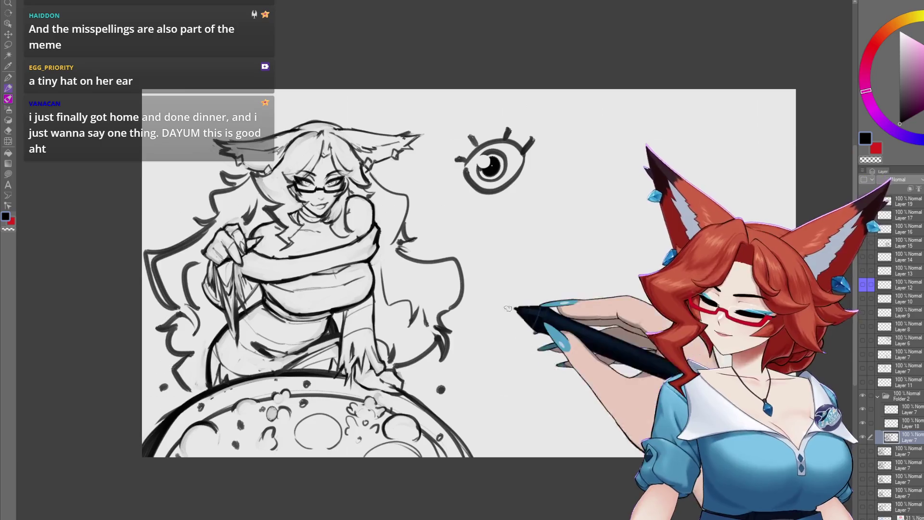
drag(506, 215, 538, 212)
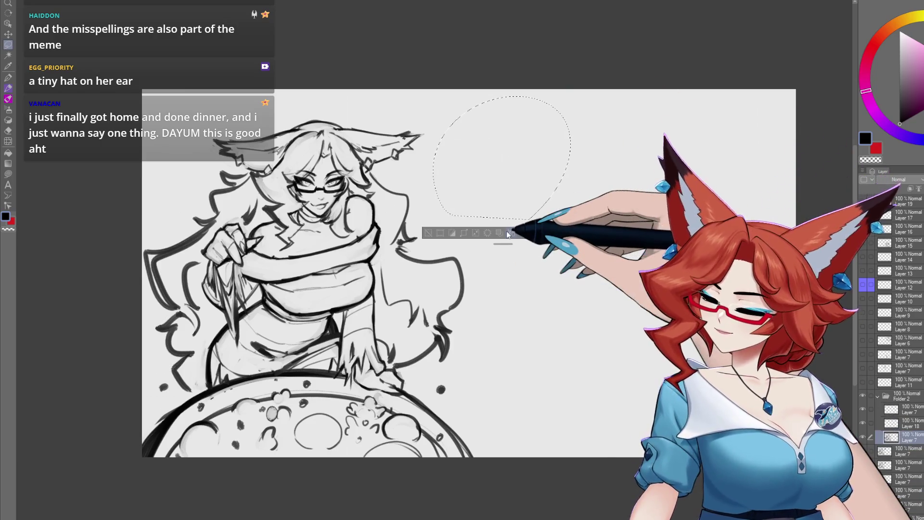
click(506, 230)
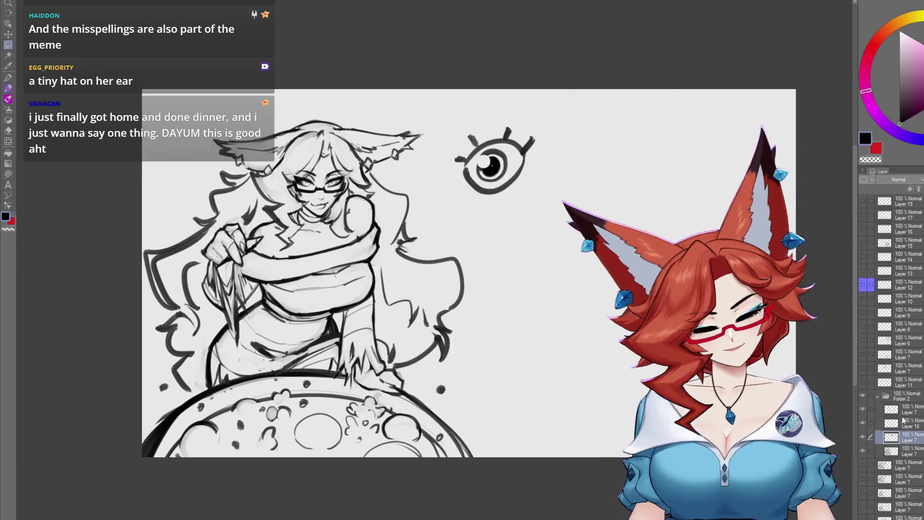
key(Delete)
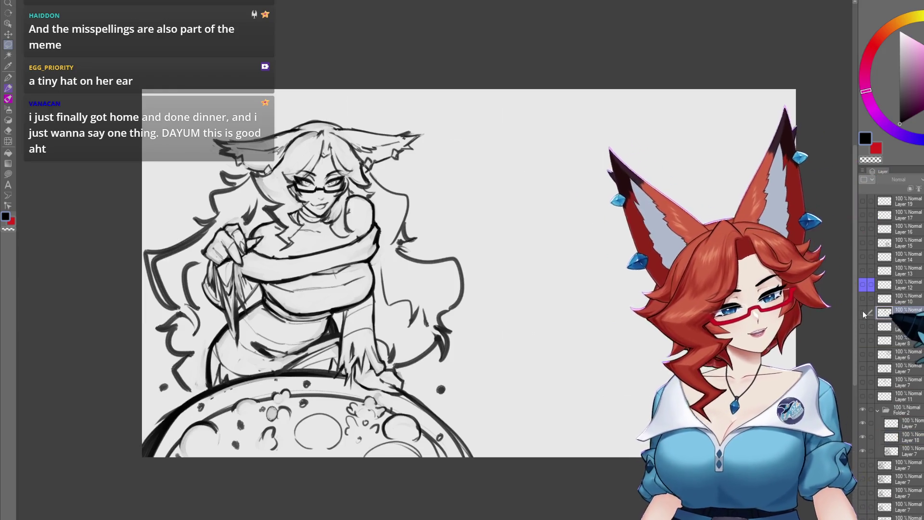
click(904, 410)
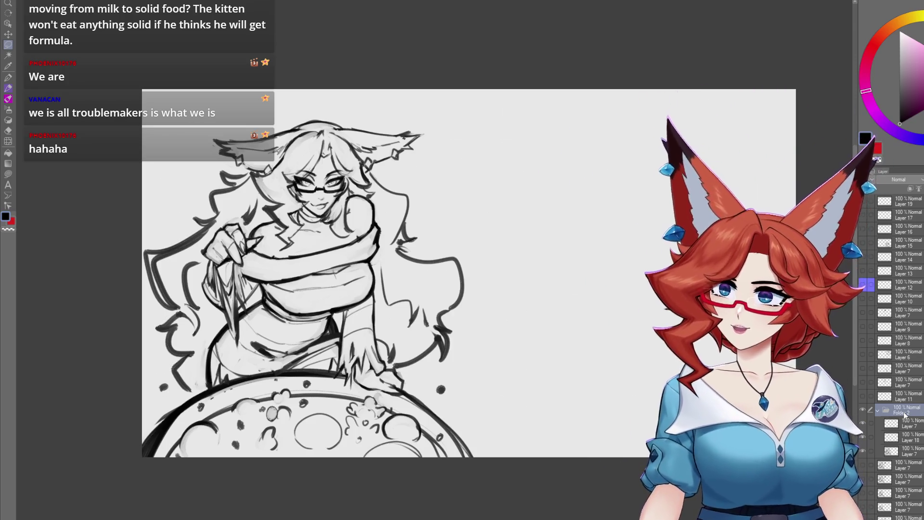
- Zoom in on the drawing
key(ctrl+plus)
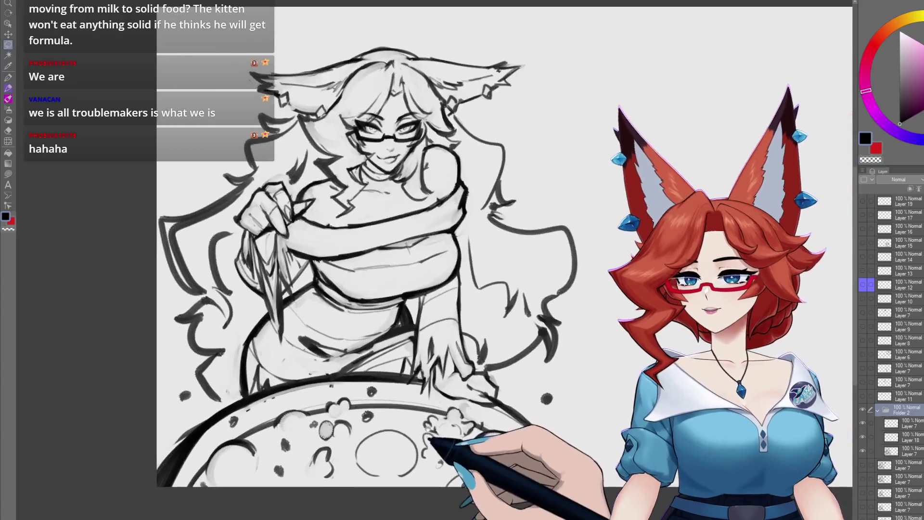
- Recentre the drawing in the view
drag(463, 290, 488, 343)
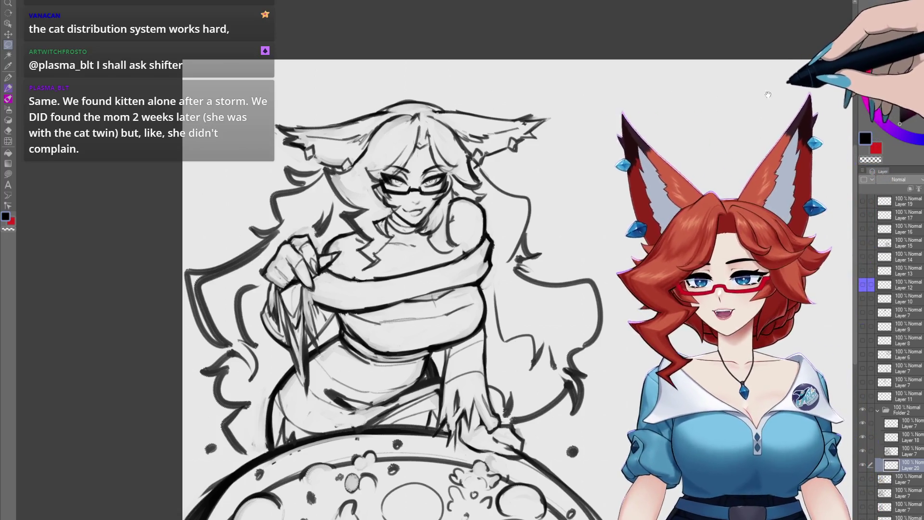
- Pick a muted blue from the colour wheel as the main drawing colour
alt+click(774, 77)
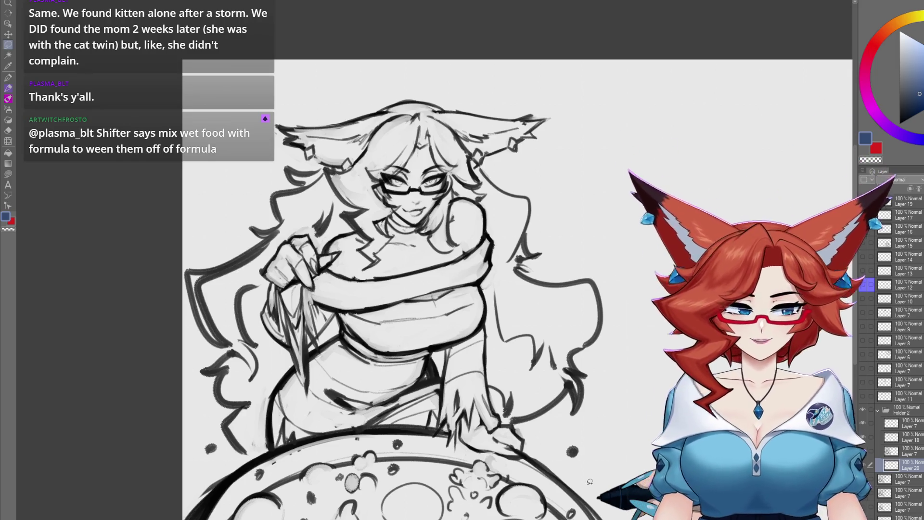
- Lasso-fill the cauldron shape and the hip area above it with flat blue
drag(540, 437, 507, 343)
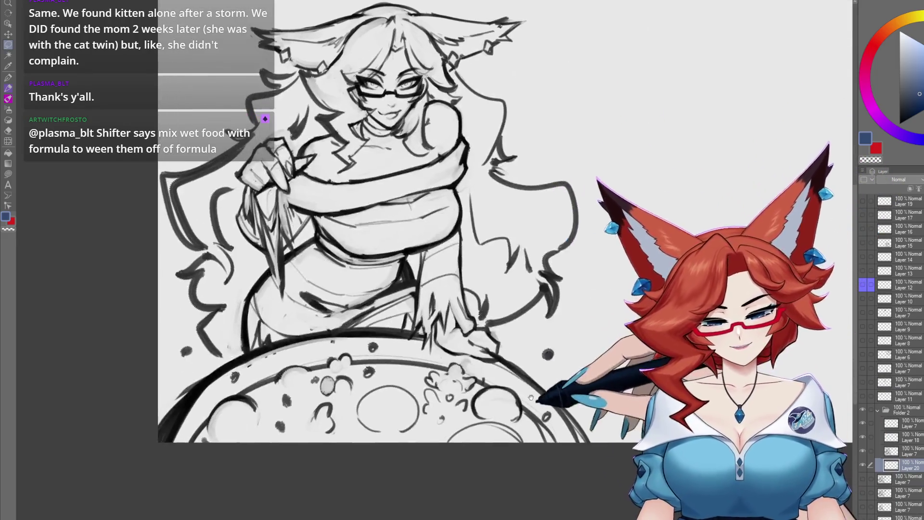
drag(551, 438, 563, 439)
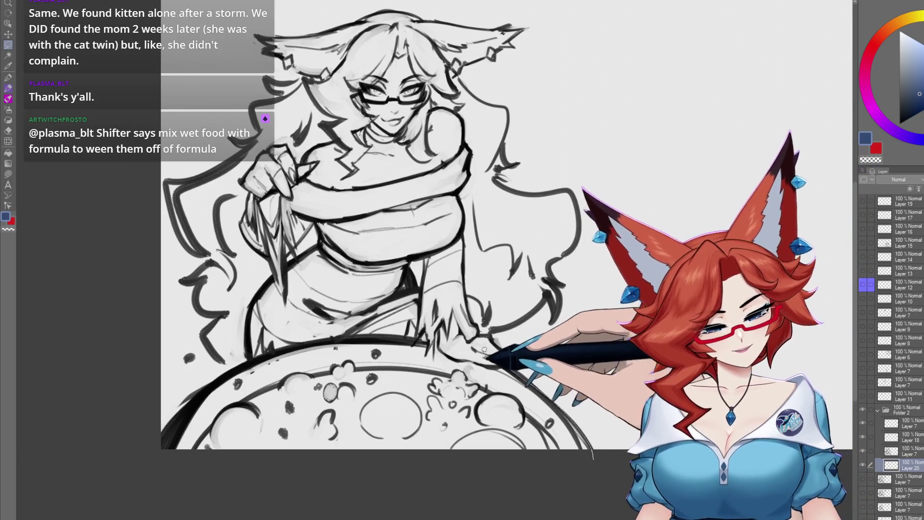
drag(485, 350, 267, 455)
scroll(456, 497, down, 2)
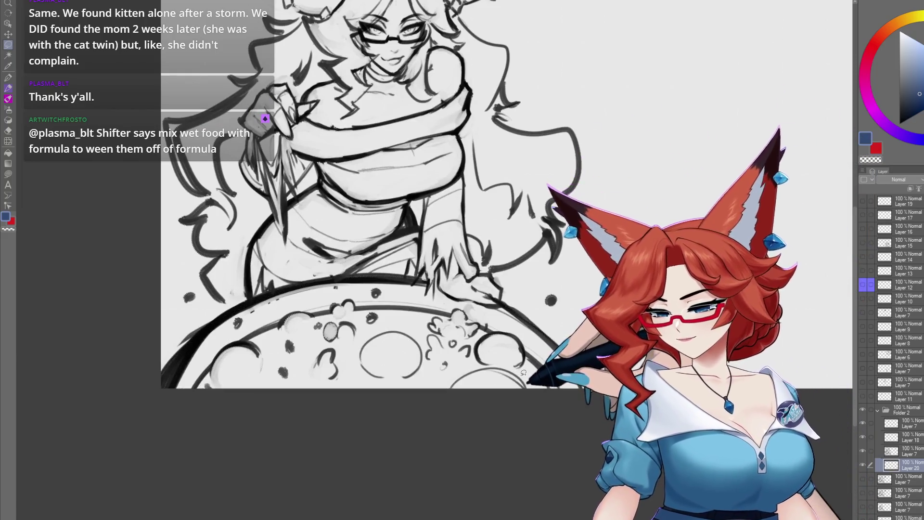
scroll(520, 369, up, 2)
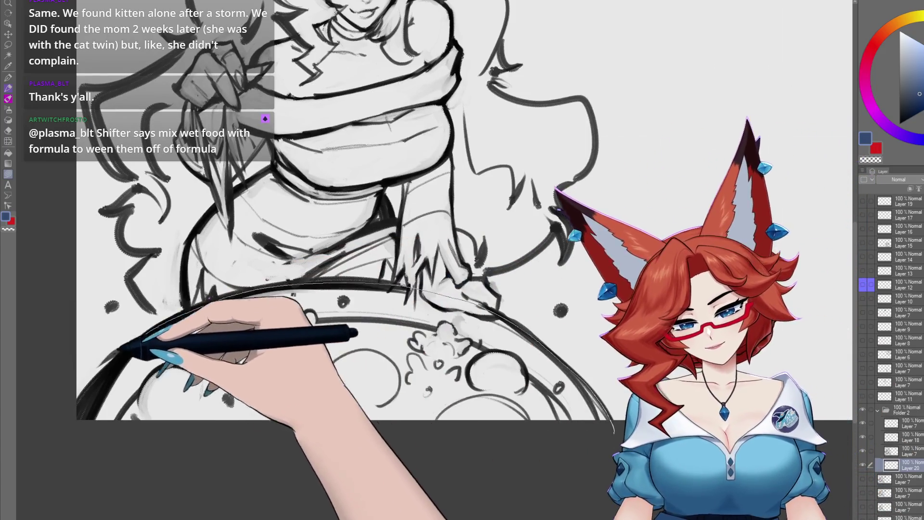
drag(543, 340, 109, 405)
drag(463, 260, 462, 354)
scroll(462, 290, up, 1)
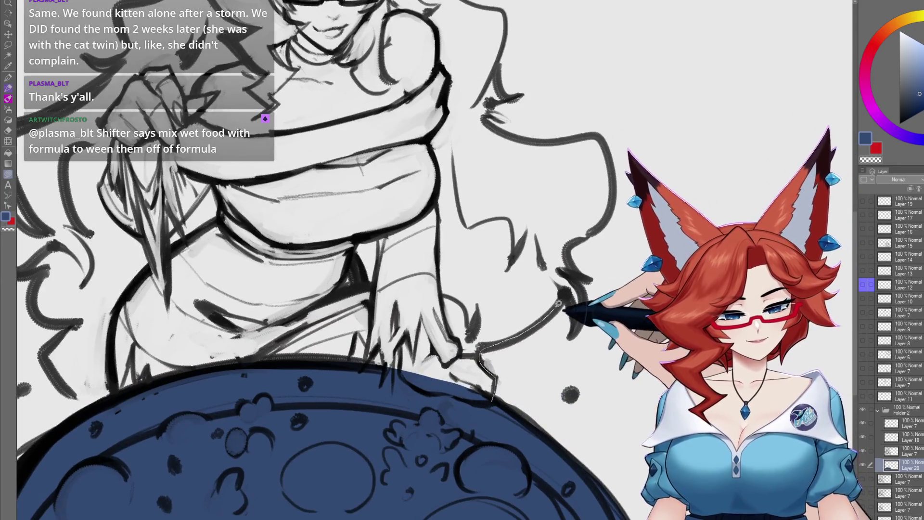
drag(303, 405, 424, 392)
scroll(446, 312, up, 2)
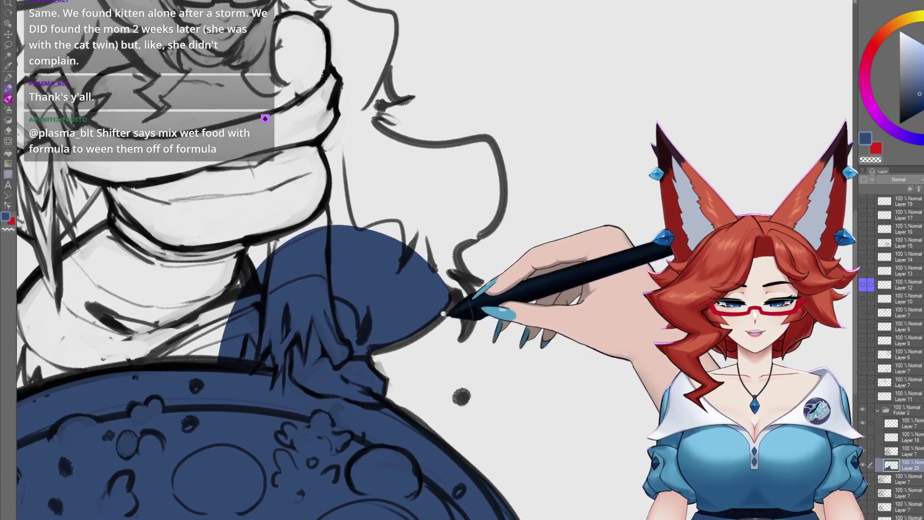
scroll(448, 289, up, 1)
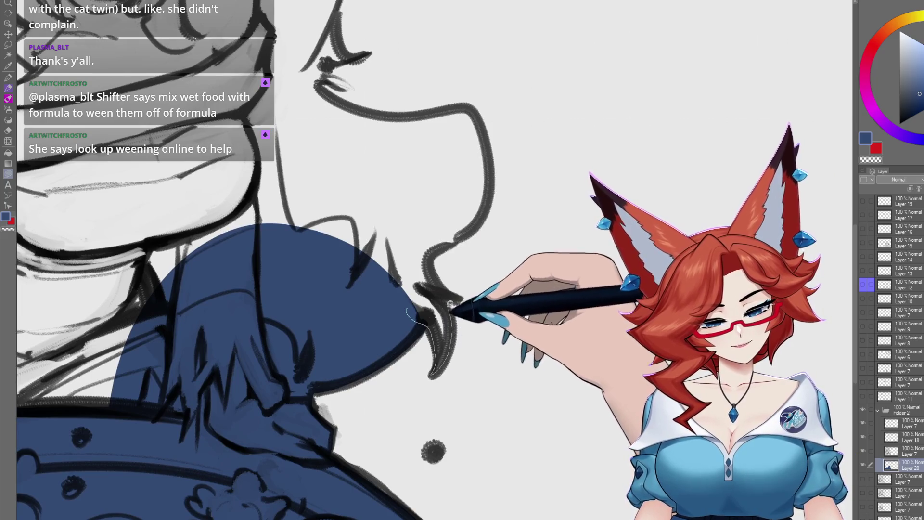
mouse_move(455, 292)
mouse_down()
mouse_move(501, 204)
mouse_move(506, 226)
mouse_up()
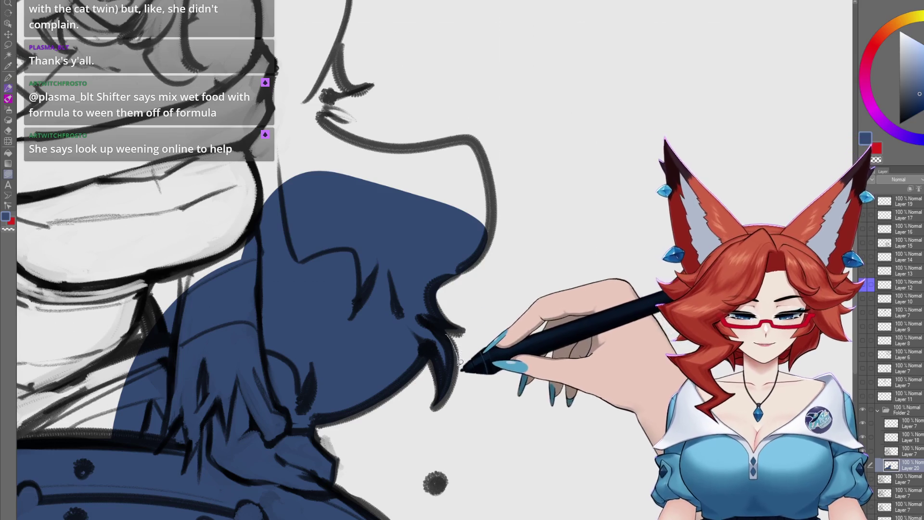
- Extend the blue fill upward over the hair and face region of the sketch
drag(441, 341, 510, 369)
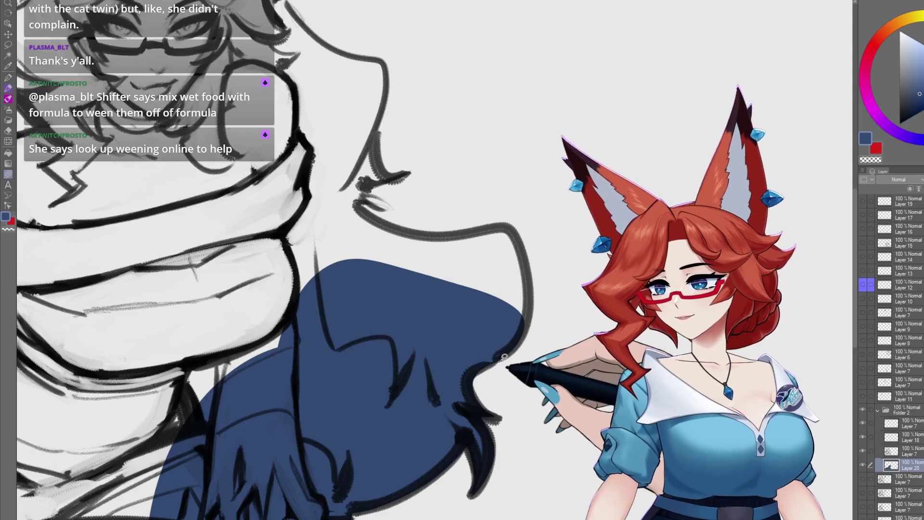
drag(529, 320, 531, 343)
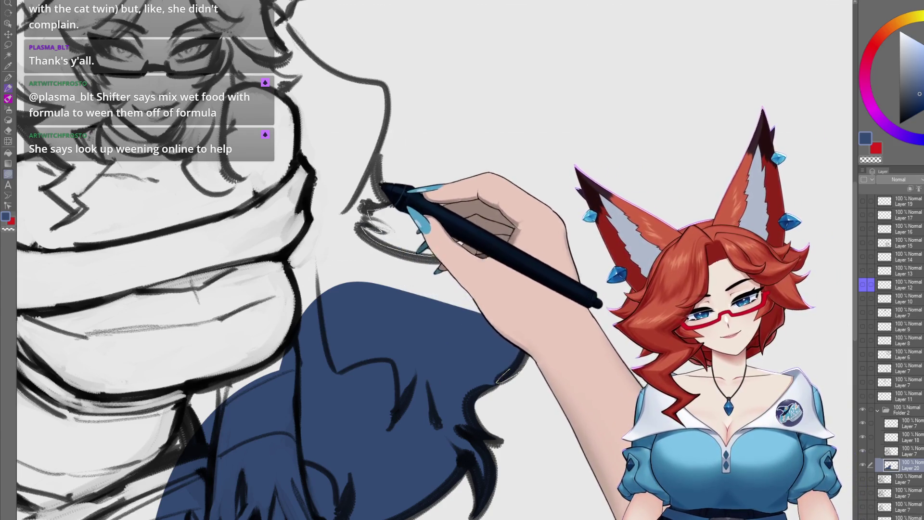
mouse_move(268, 196)
mouse_down()
mouse_move(444, 320)
mouse_move(503, 301)
mouse_up()
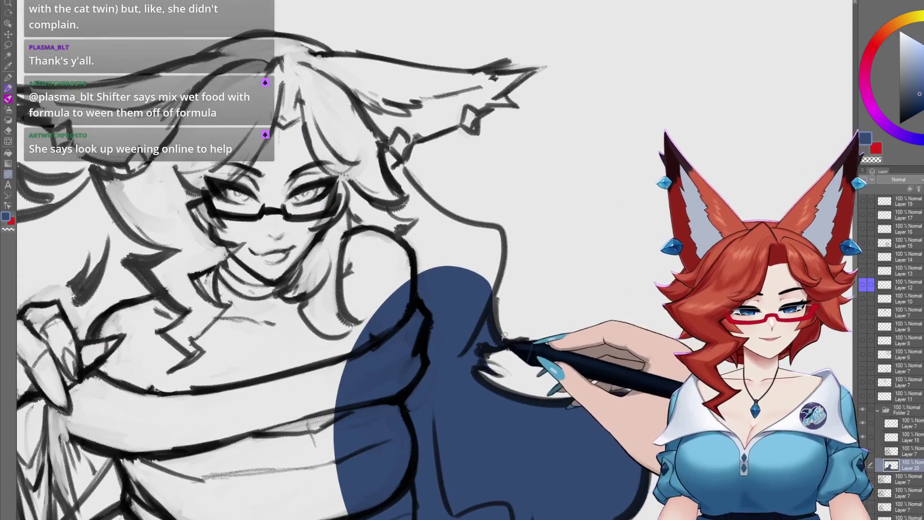
mouse_move(402, 154)
mouse_down()
mouse_move(384, 420)
mouse_move(561, 378)
mouse_up()
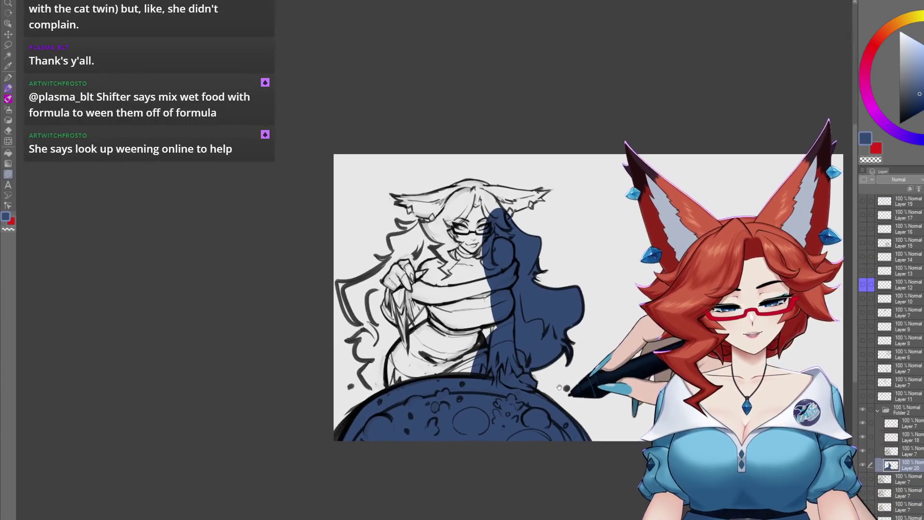
scroll(562, 378, up, 2)
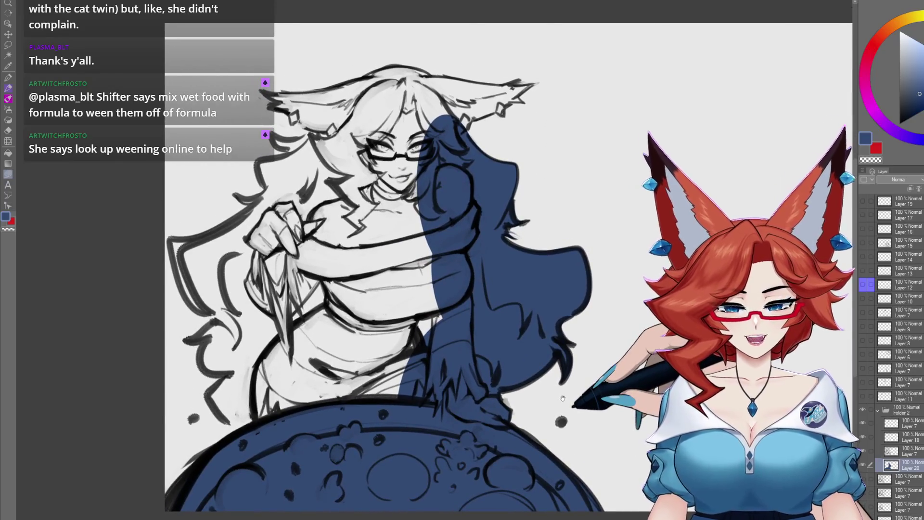
- Undo the large blue fill covering the hair and face
drag(563, 398, 583, 421)
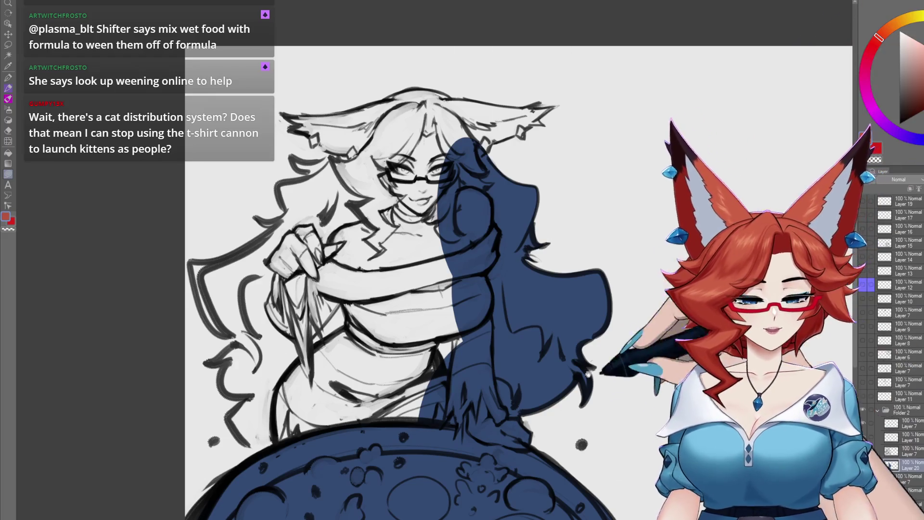
drag(586, 405, 570, 391)
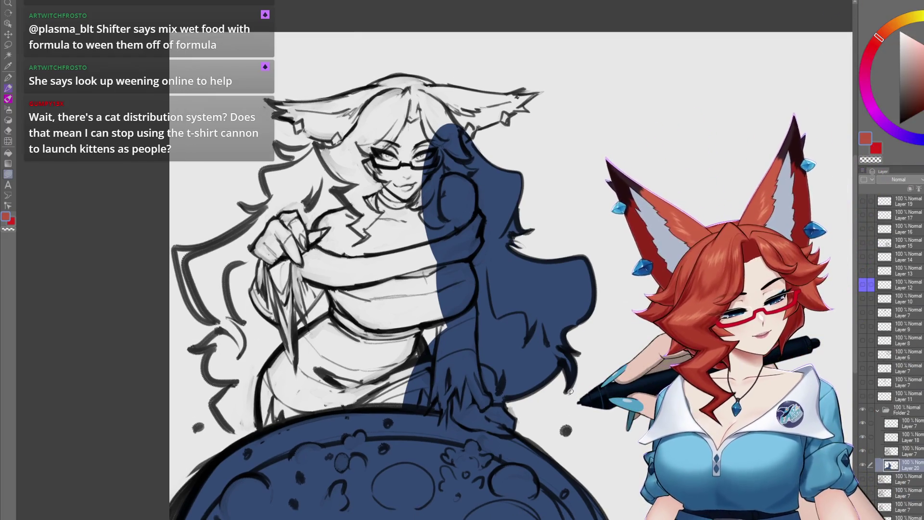
key(ctrl+z)
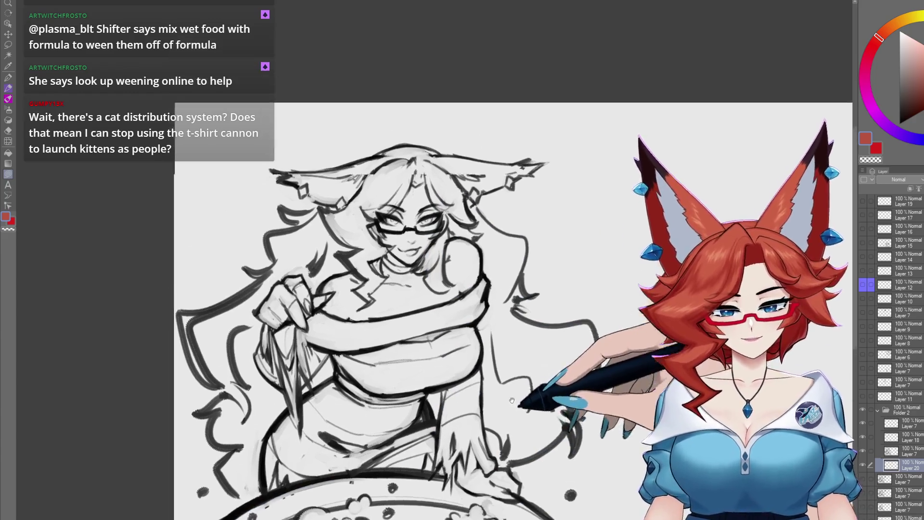
scroll(549, 347, up, 5)
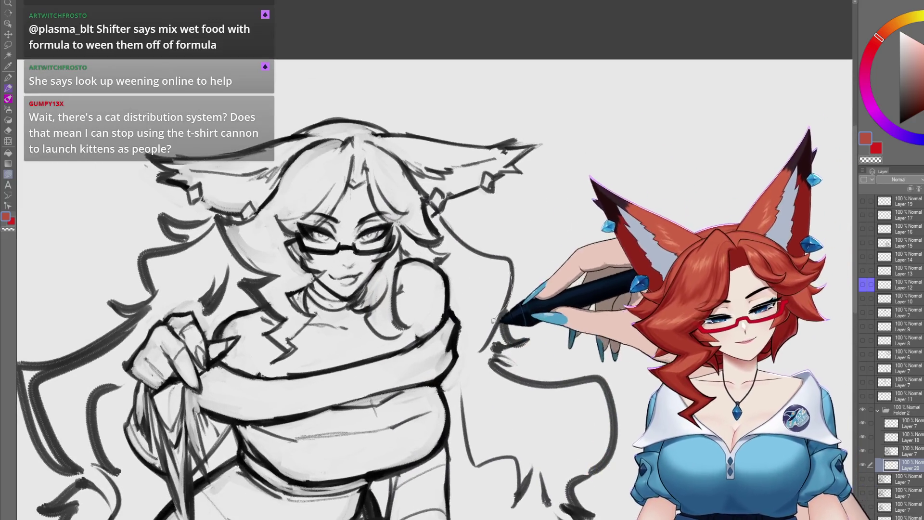
- Lasso-fill a red shape beside the torso, then undo it
drag(467, 382, 477, 314)
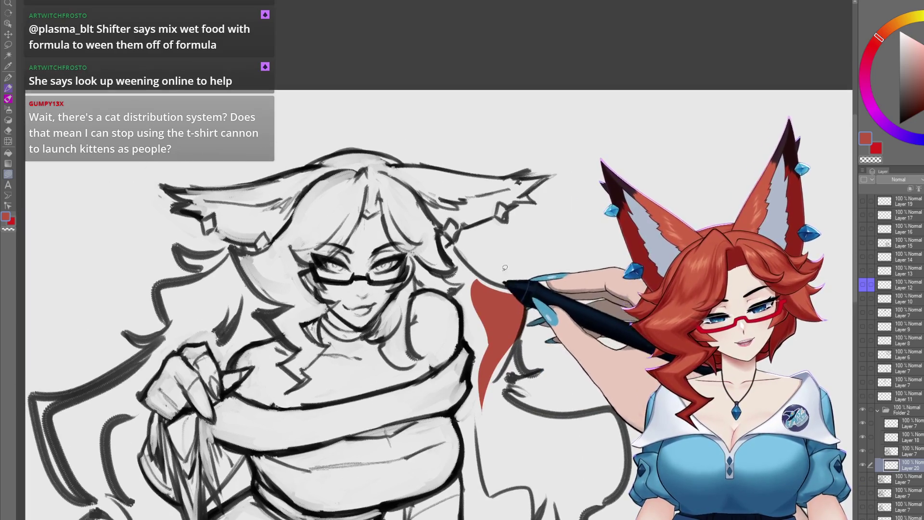
drag(465, 246, 506, 274)
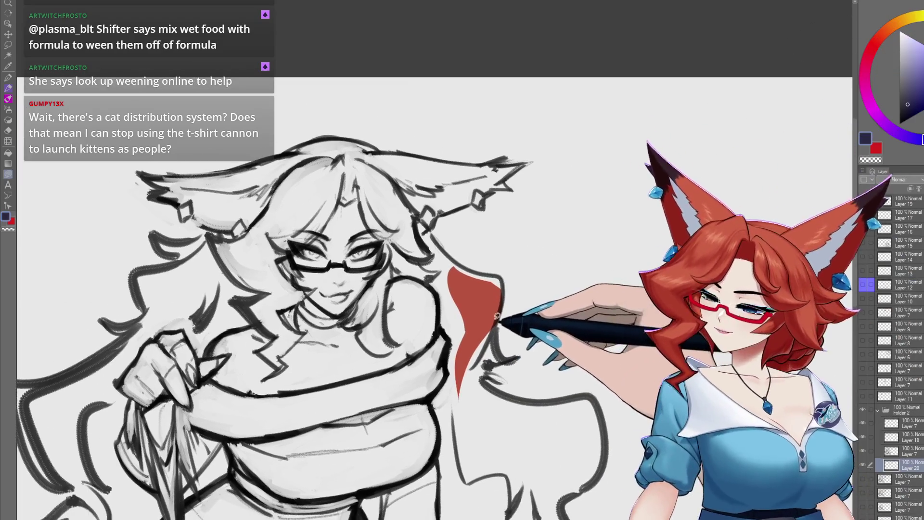
key(ctrl+z)
- Fill the area beside the torso and the hair near the face with dark navy
drag(456, 405, 449, 283)
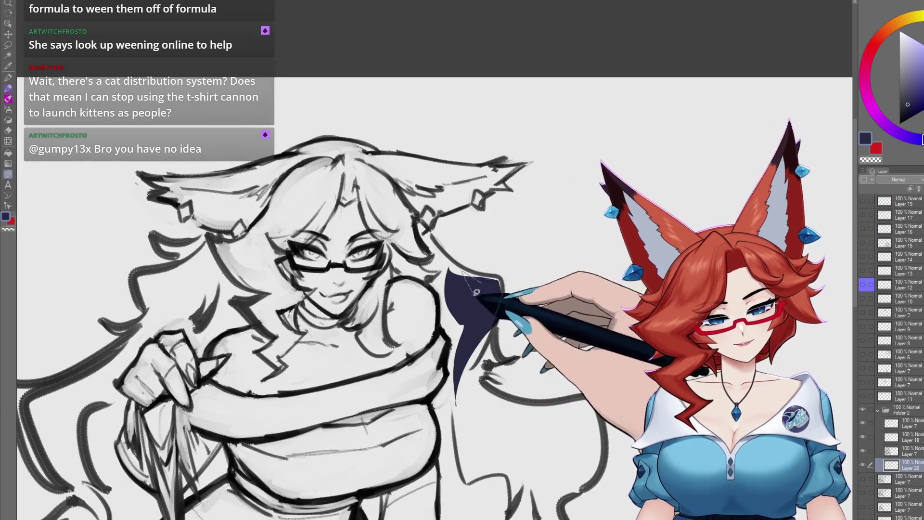
scroll(289, 325, down, 1)
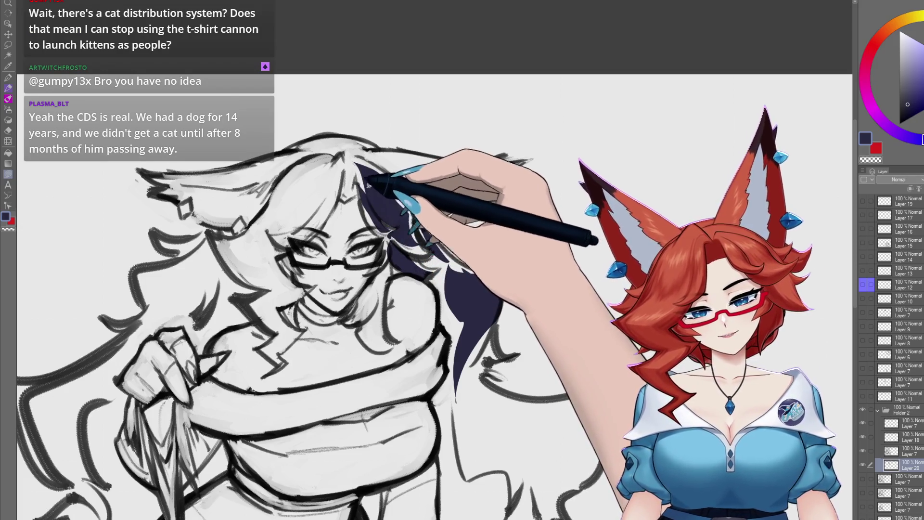
drag(332, 249, 353, 288)
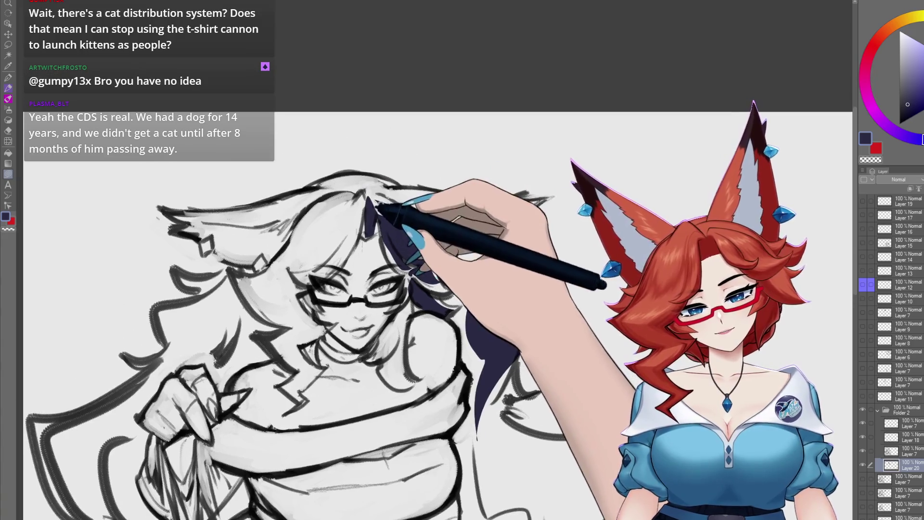
drag(405, 224, 448, 304)
mouse_move(364, 209)
mouse_down()
mouse_move(380, 221)
mouse_move(394, 208)
mouse_move(386, 213)
mouse_up()
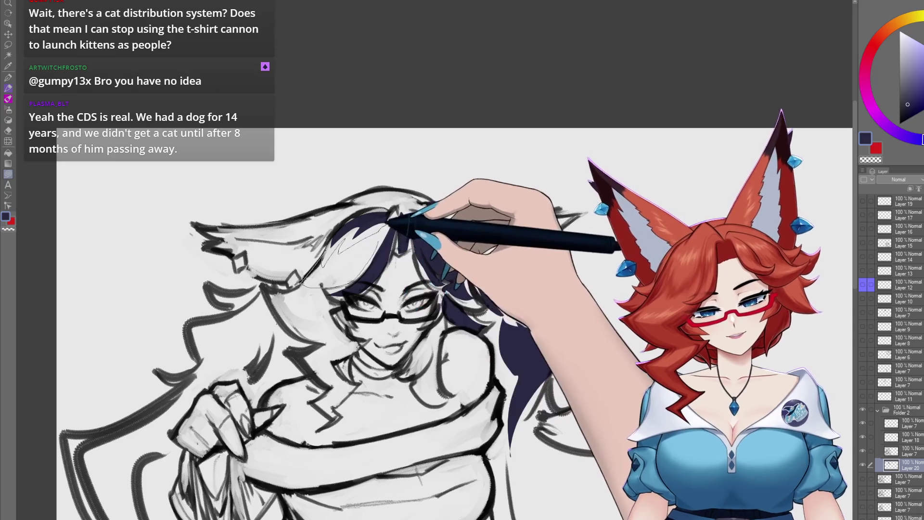
drag(396, 244, 432, 229)
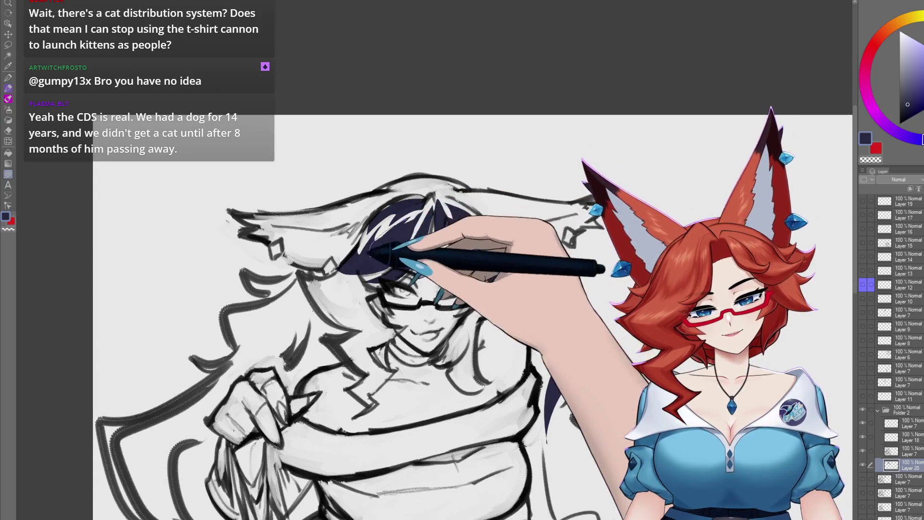
- Carry the dark navy fill down the hair on the left side of the face
drag(372, 249, 377, 251)
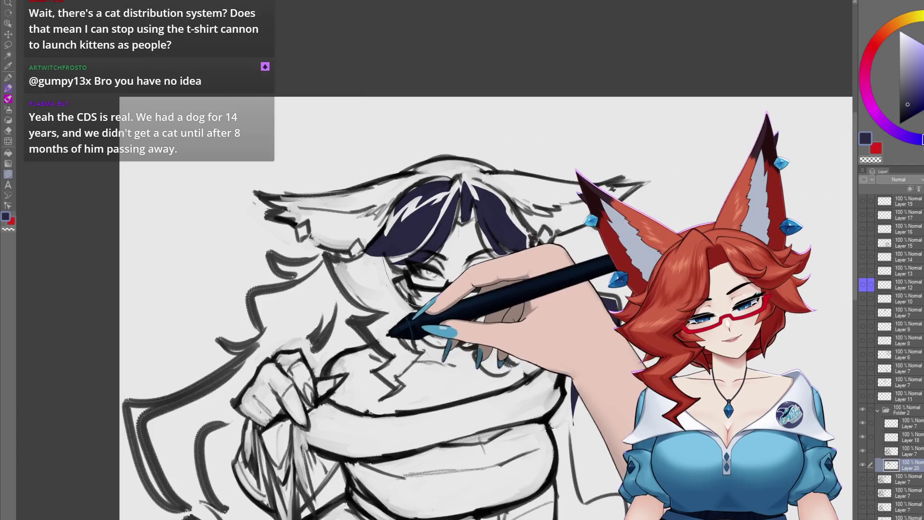
drag(412, 253, 391, 376)
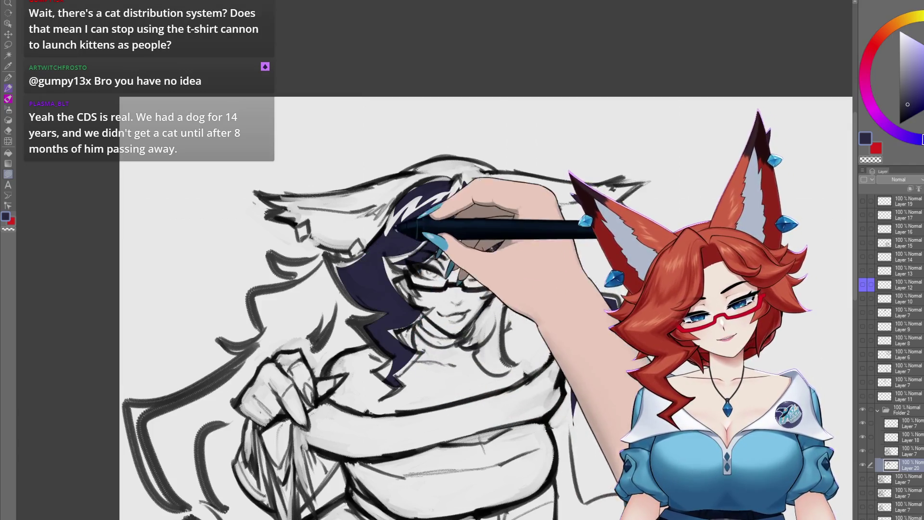
drag(394, 228, 412, 276)
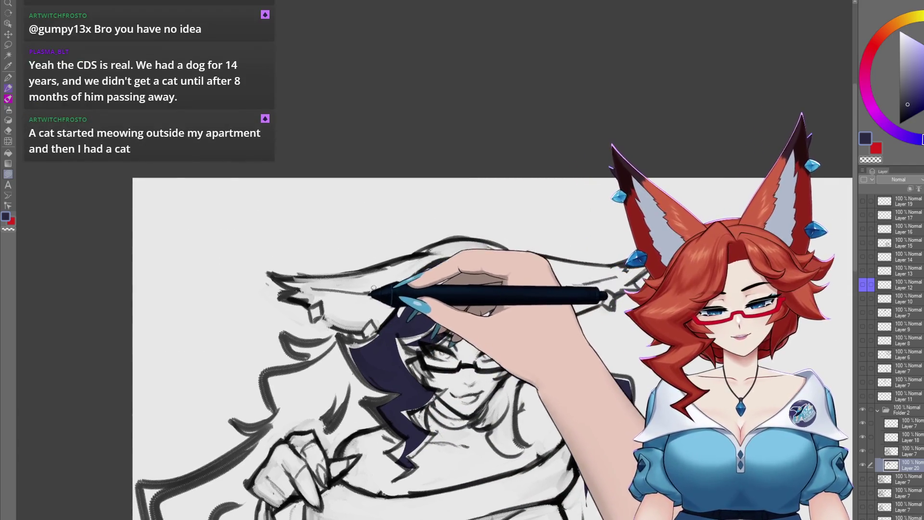
drag(428, 260, 429, 280)
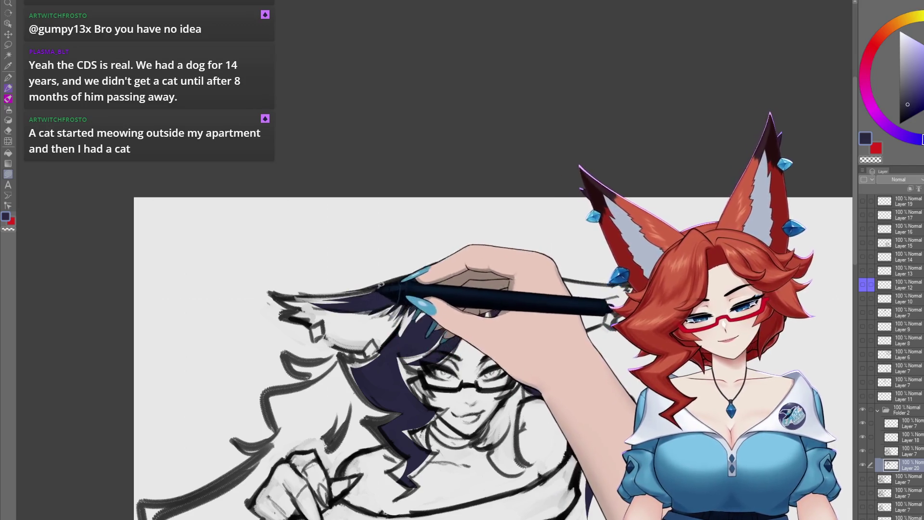
drag(528, 272, 473, 268)
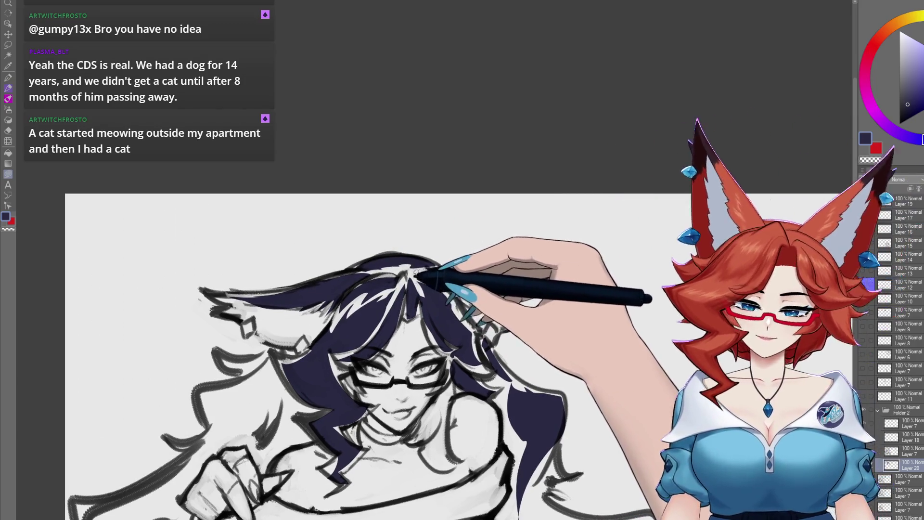
drag(435, 268, 445, 282)
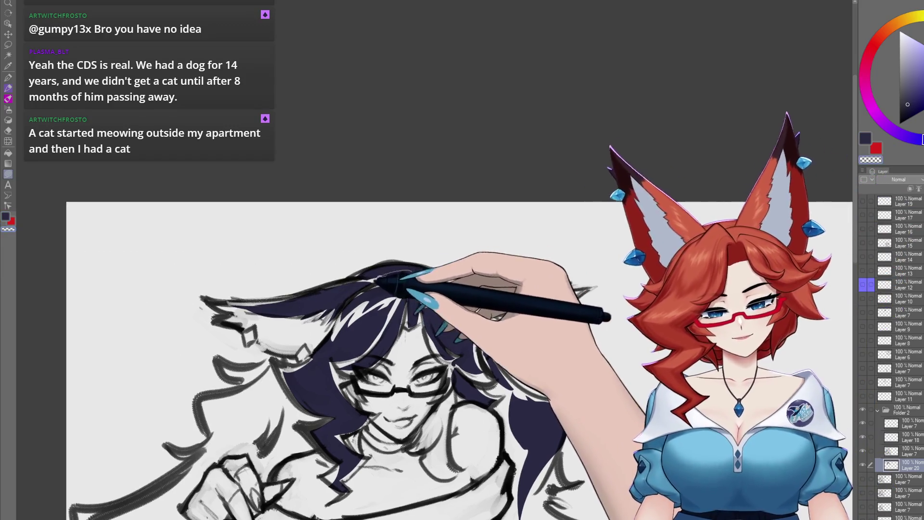
mouse_move(390, 278)
mouse_down()
mouse_move(308, 259)
mouse_move(314, 268)
mouse_up()
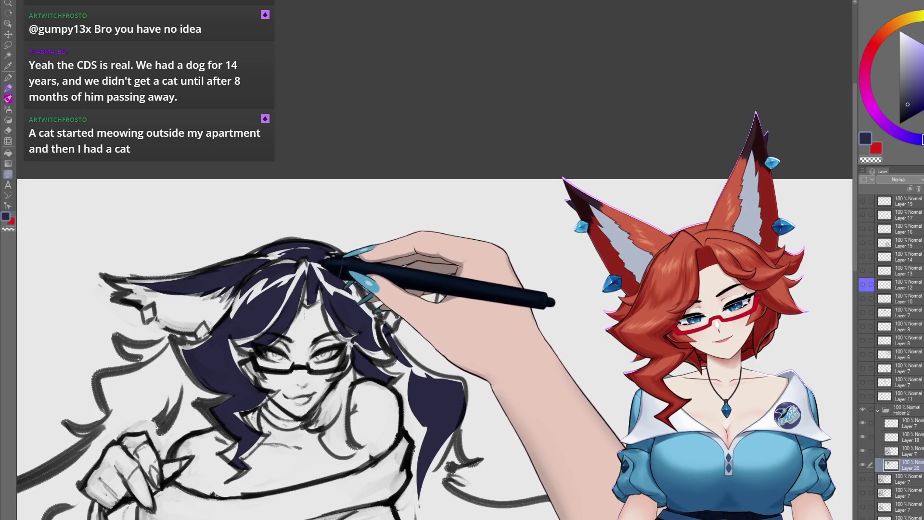
drag(310, 278, 325, 277)
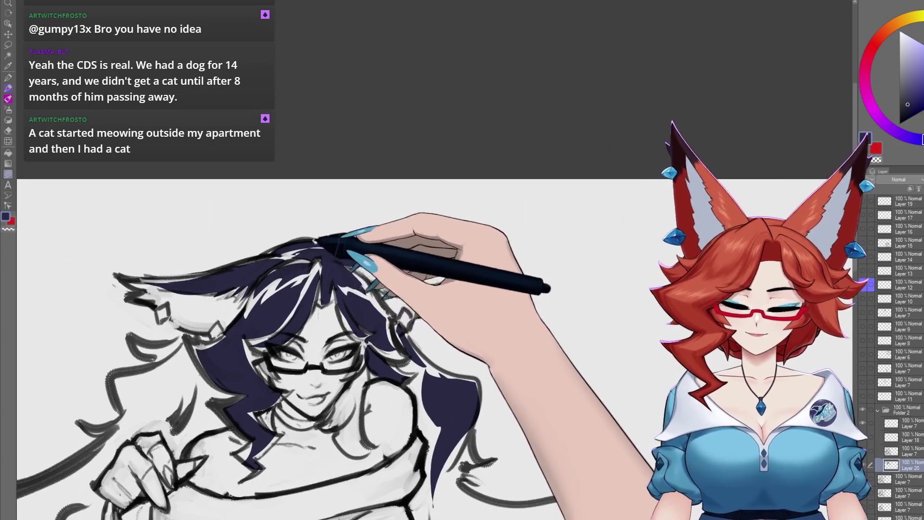
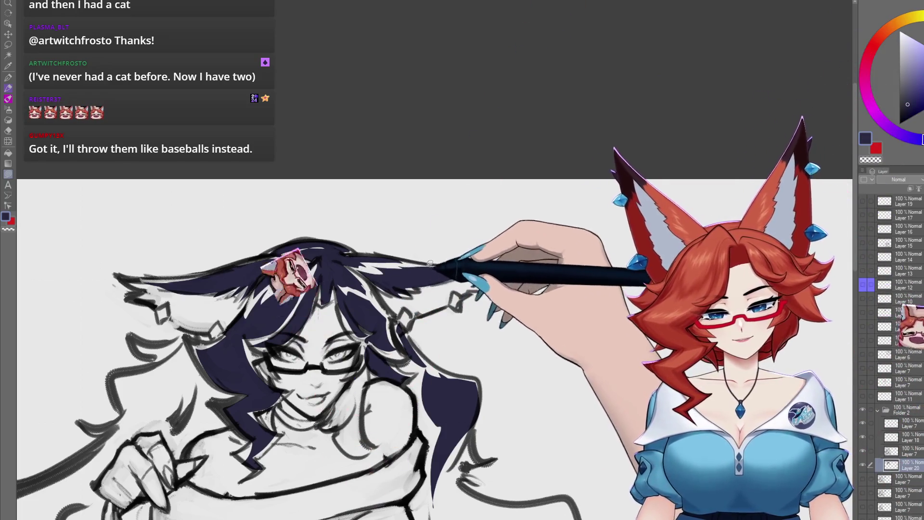
- Fill the left-side hair locks with flat navy down to the lower strands
mouse_move(260, 415)
mouse_down()
mouse_move(411, 292)
mouse_move(413, 268)
mouse_up()
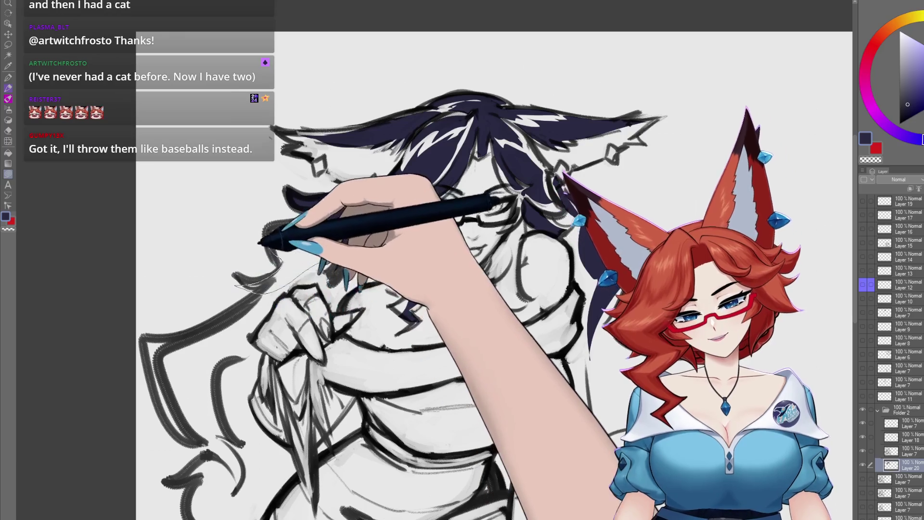
drag(260, 243, 339, 206)
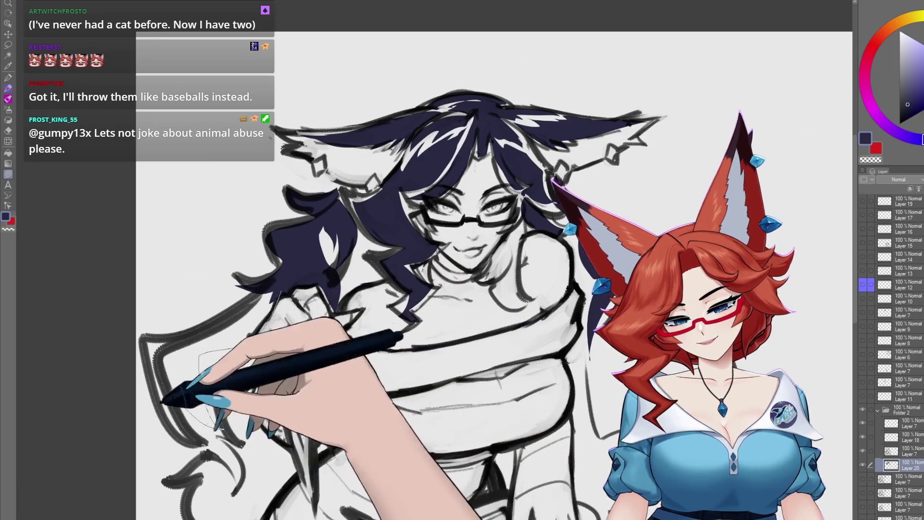
drag(210, 340, 163, 422)
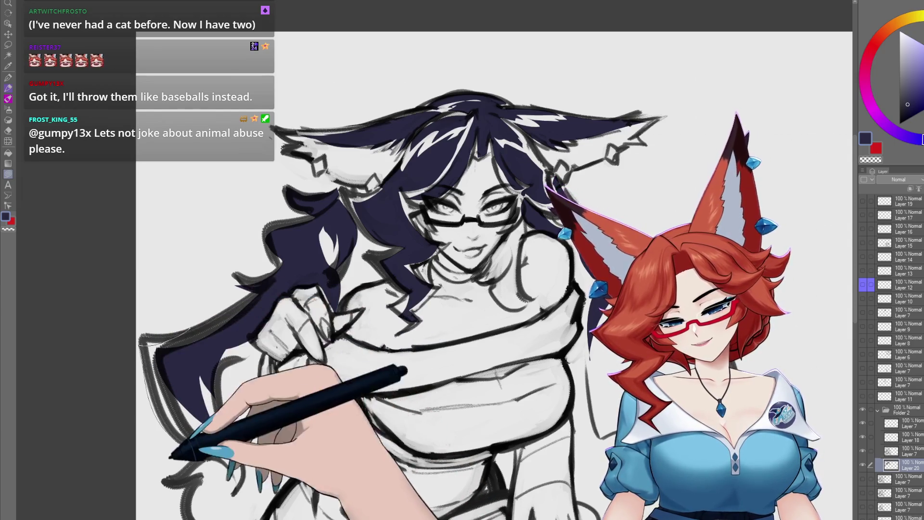
scroll(492, 289, down, 2)
scroll(492, 288, down, 2)
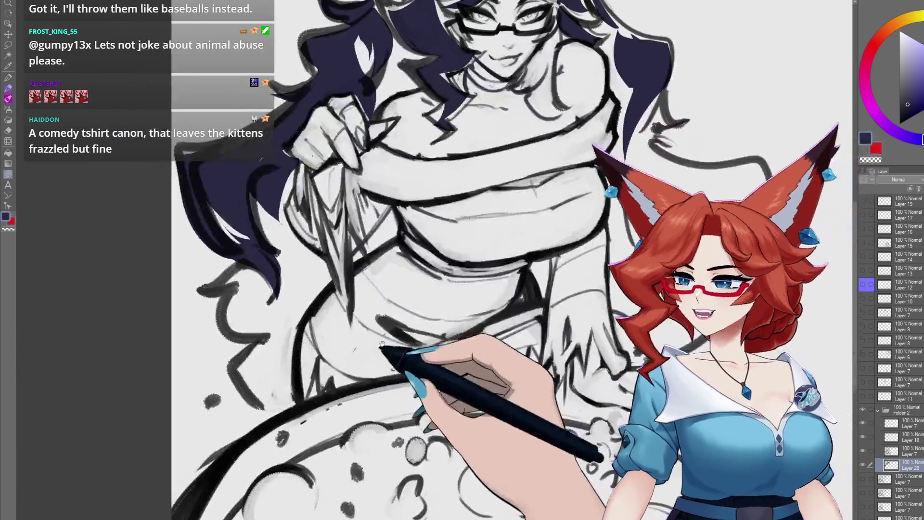
drag(339, 448, 392, 321)
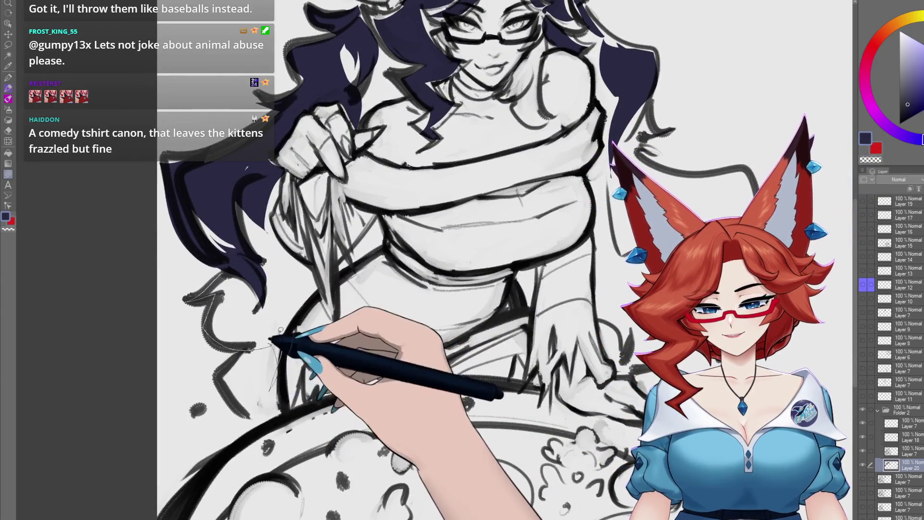
drag(249, 282, 248, 340)
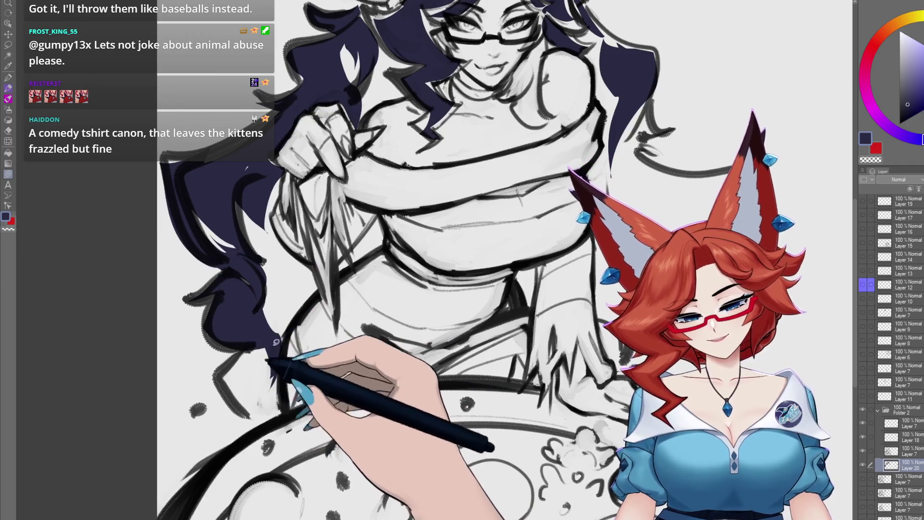
scroll(249, 346, down, 2)
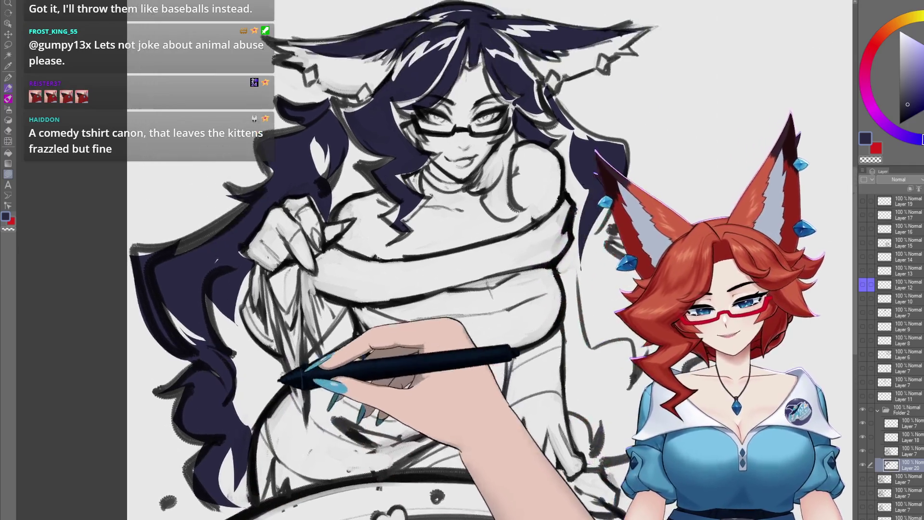
scroll(254, 354, down, 2)
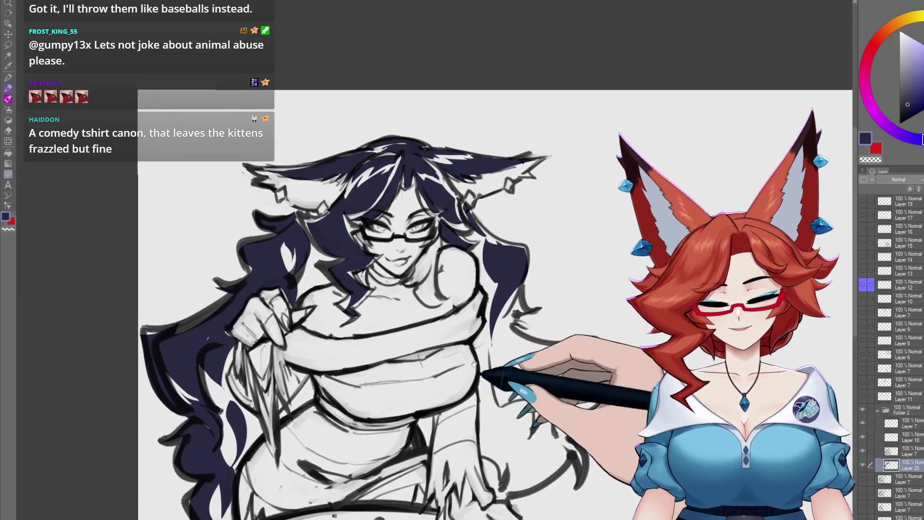
- Fill the right-side hair and its lower locks with navy along the outline
drag(551, 443, 450, 287)
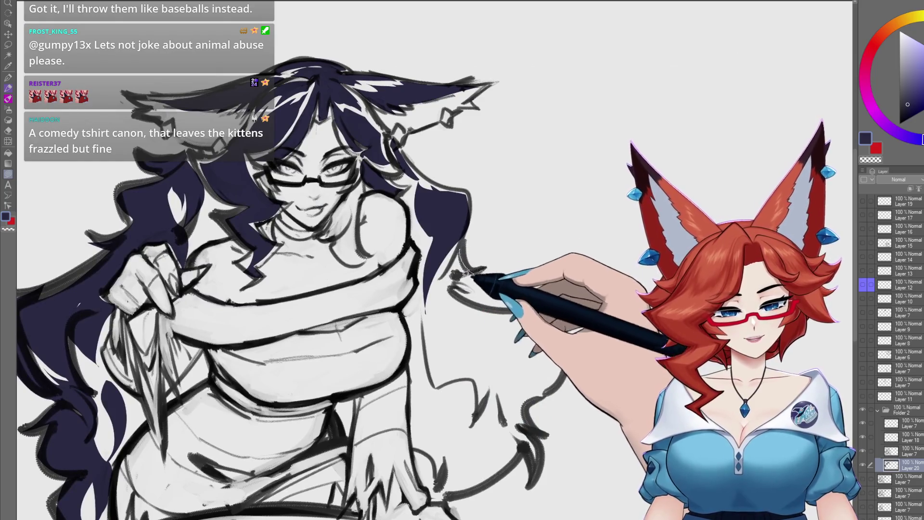
drag(463, 306, 452, 292)
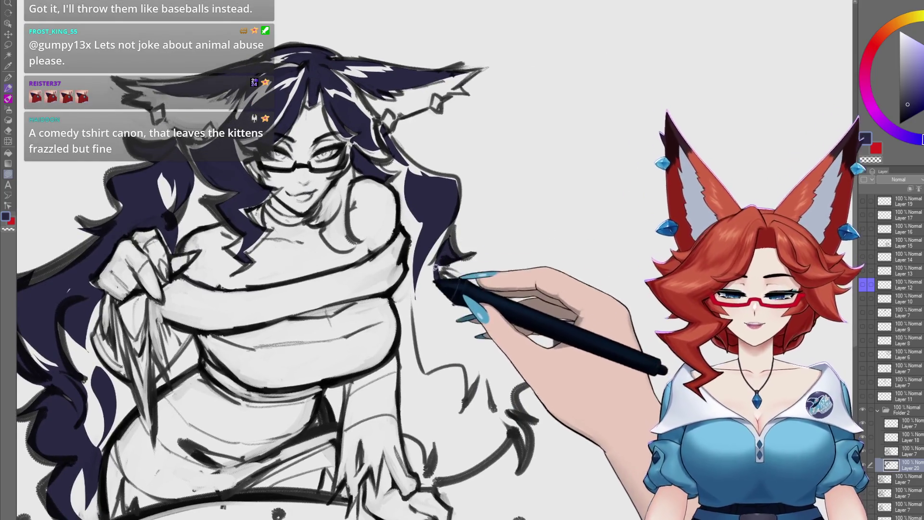
drag(433, 261, 442, 359)
drag(469, 320, 443, 279)
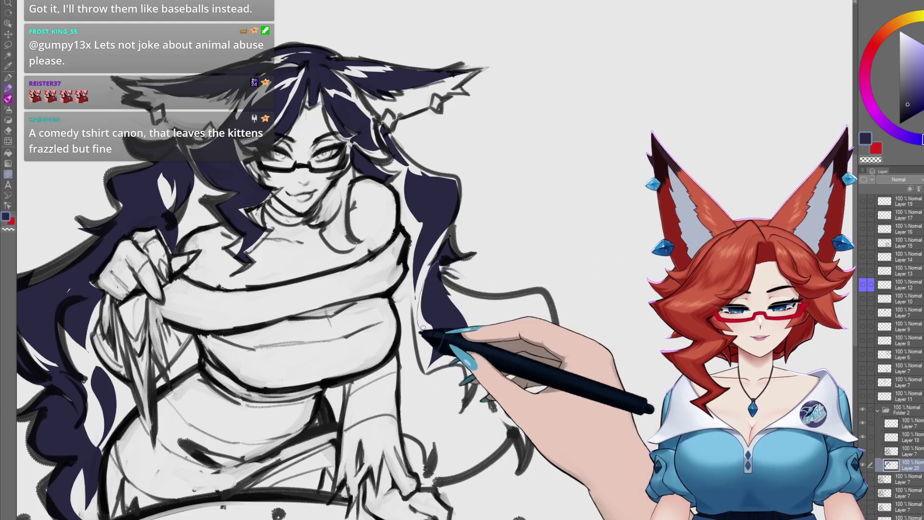
scroll(419, 317, right, 2)
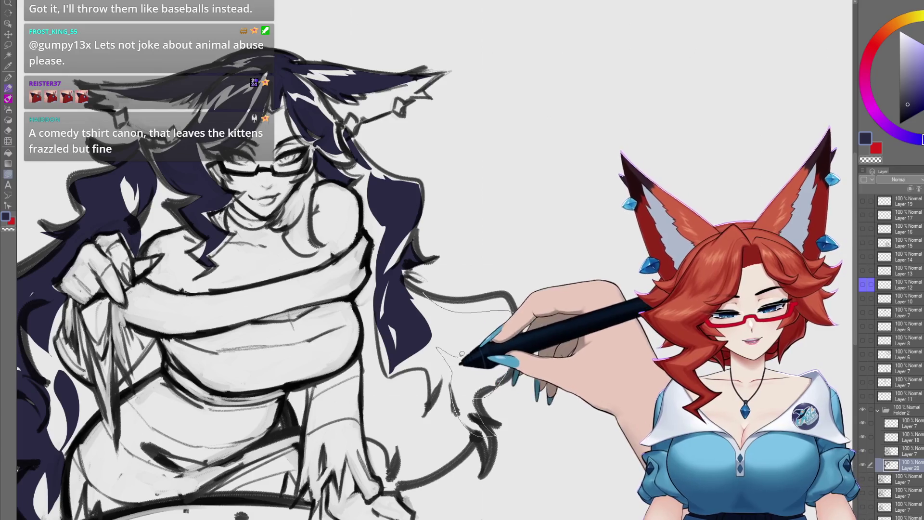
drag(407, 288, 438, 271)
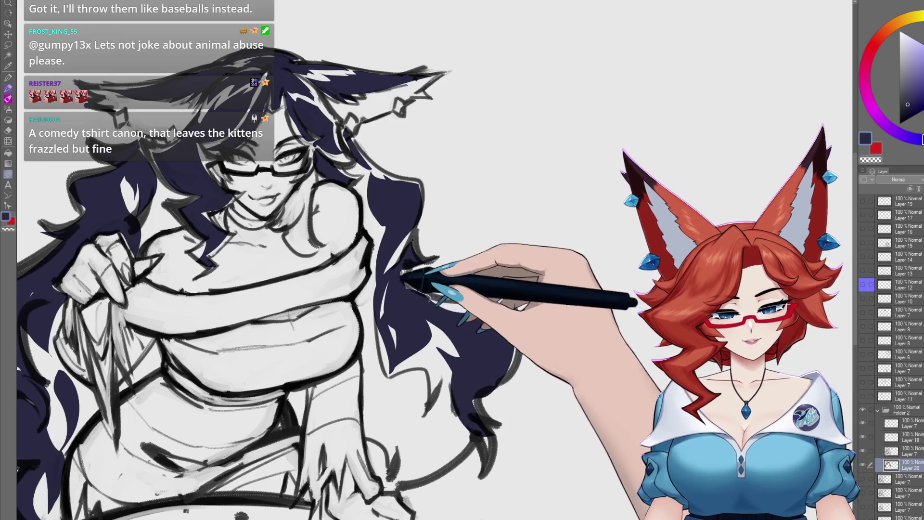
scroll(408, 263, right, 1)
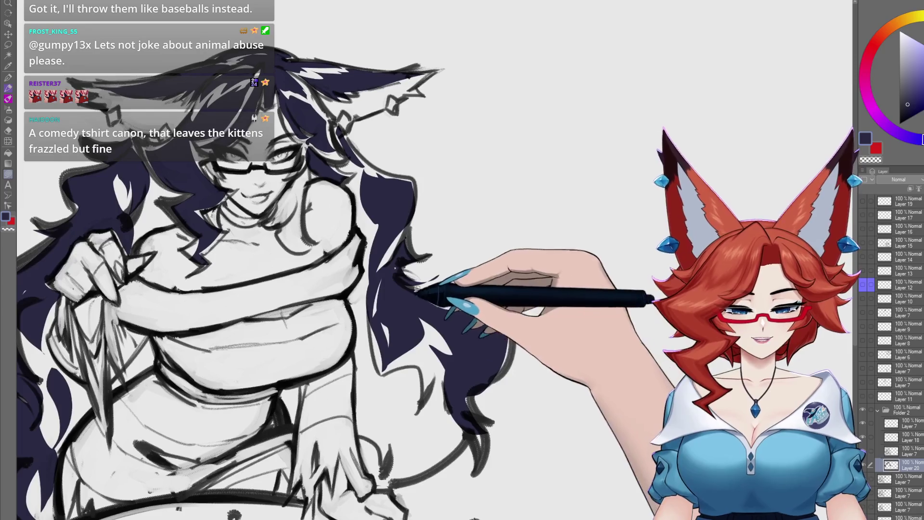
scroll(414, 290, down, 2)
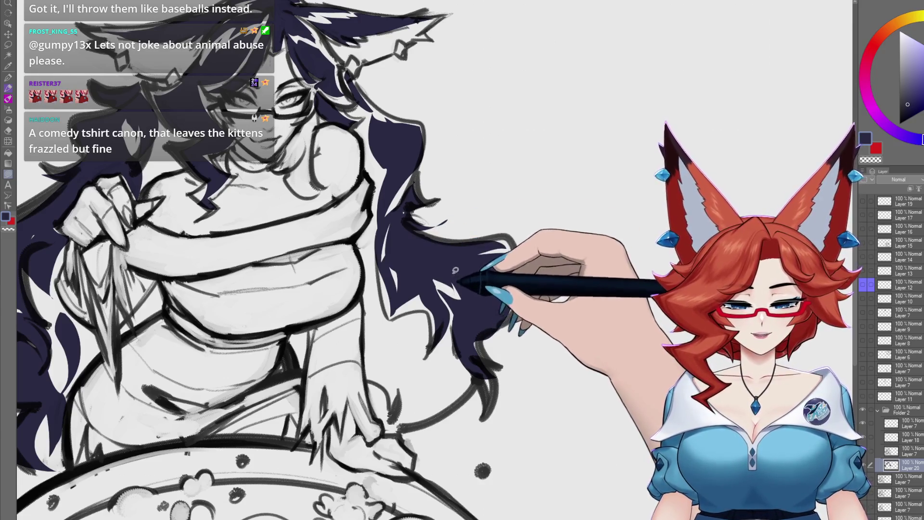
scroll(456, 273, up, 2)
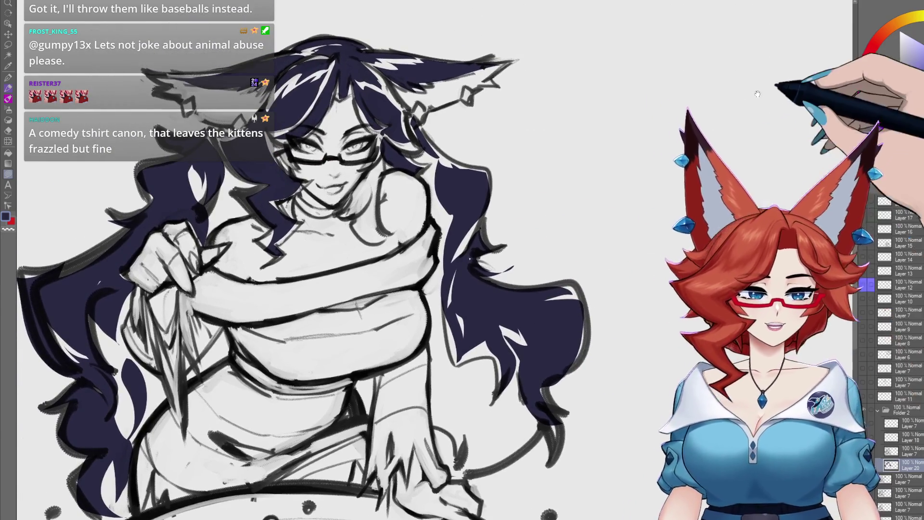
- Switch to red and paint a widening red streak through the right-side hair
click(878, 37)
scroll(528, 349, down, 1)
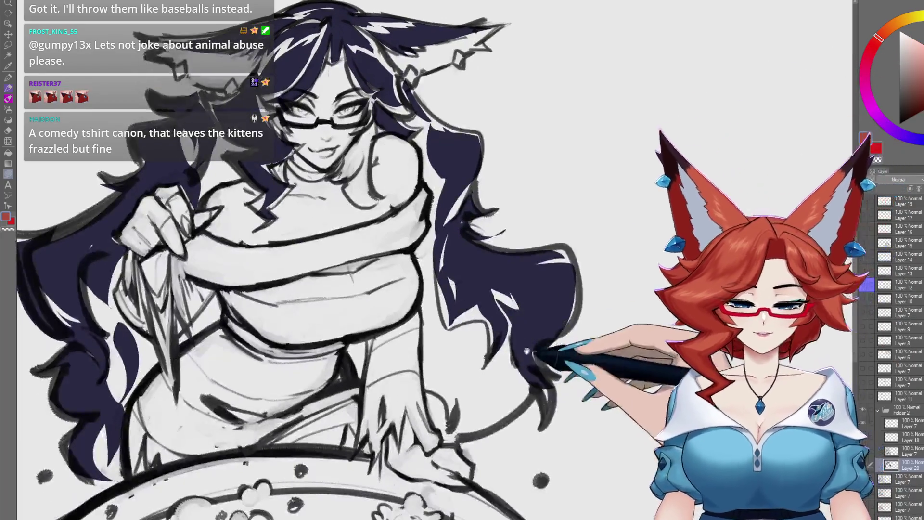
scroll(528, 349, up, 2)
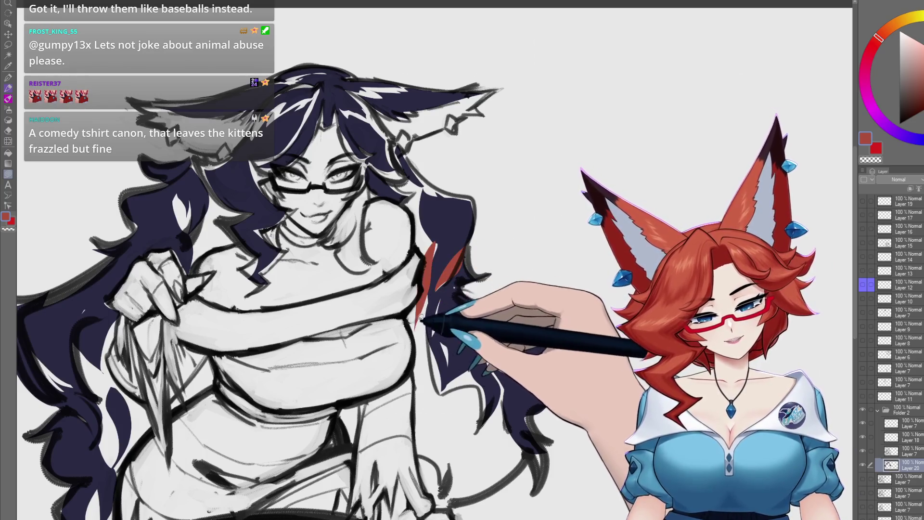
scroll(414, 354, down, 1)
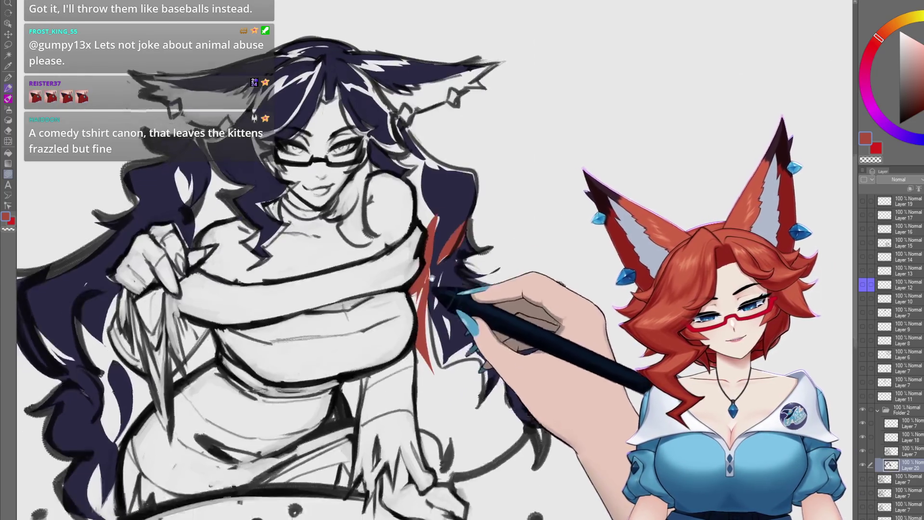
scroll(466, 379, down, 1)
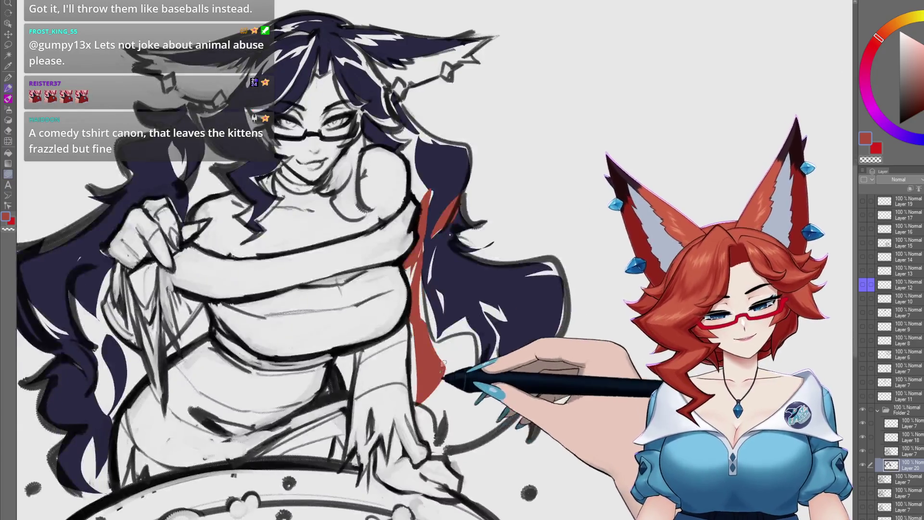
drag(478, 370, 464, 319)
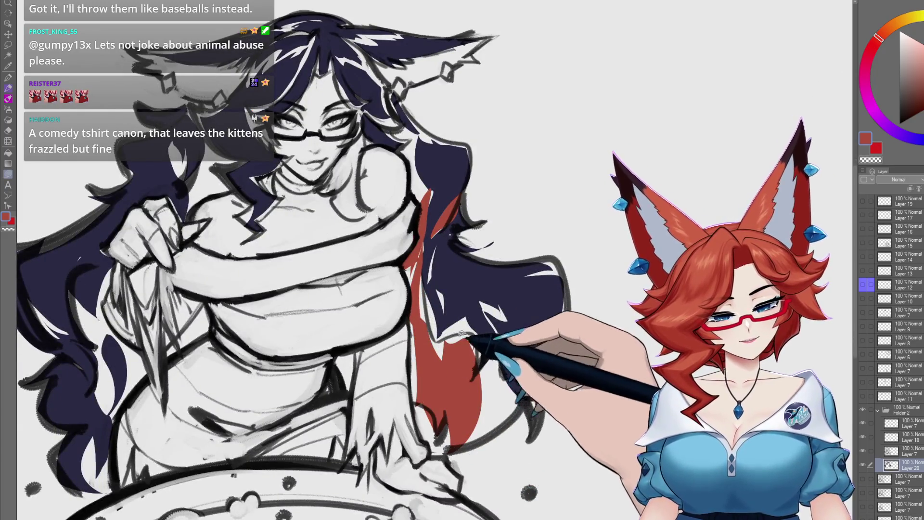
drag(486, 387, 504, 354)
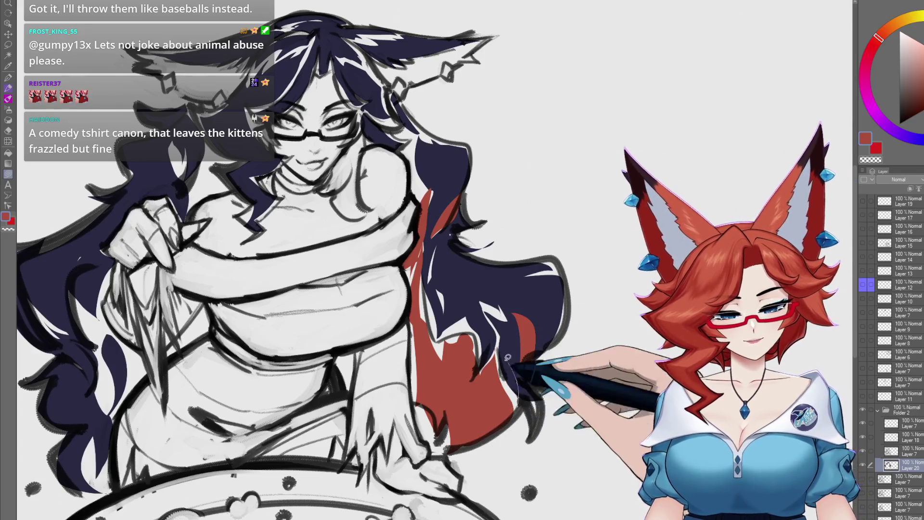
key(ctrl+plus)
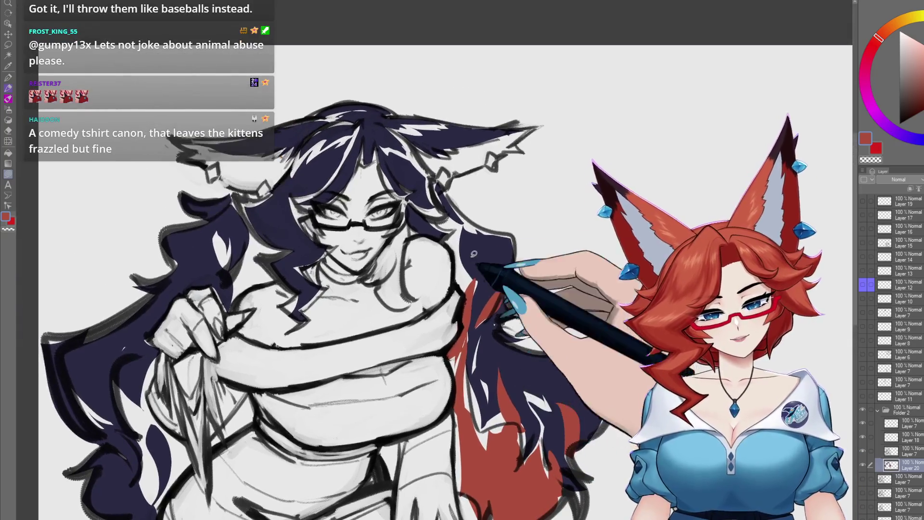
mouse_move(451, 214)
mouse_down()
mouse_move(464, 247)
mouse_move(447, 326)
mouse_up()
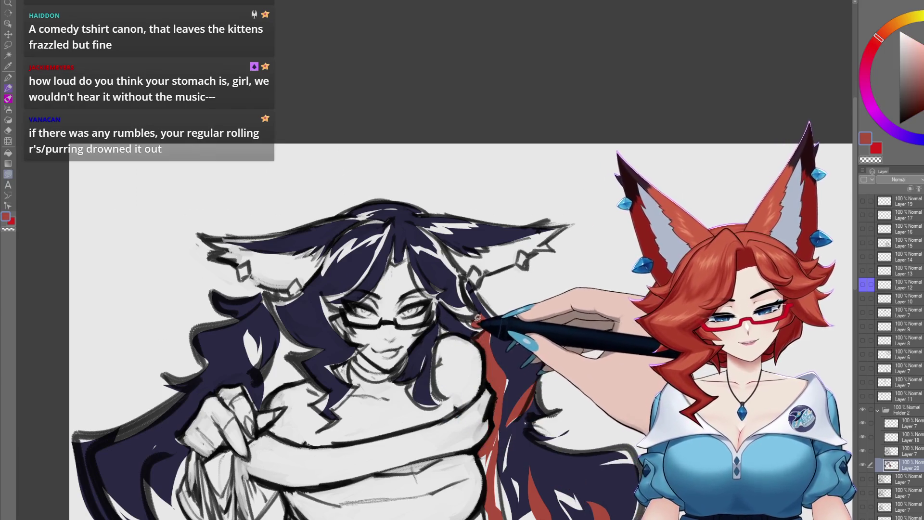
- Undo a stray stroke and move over to the left-side hair
drag(442, 333, 382, 338)
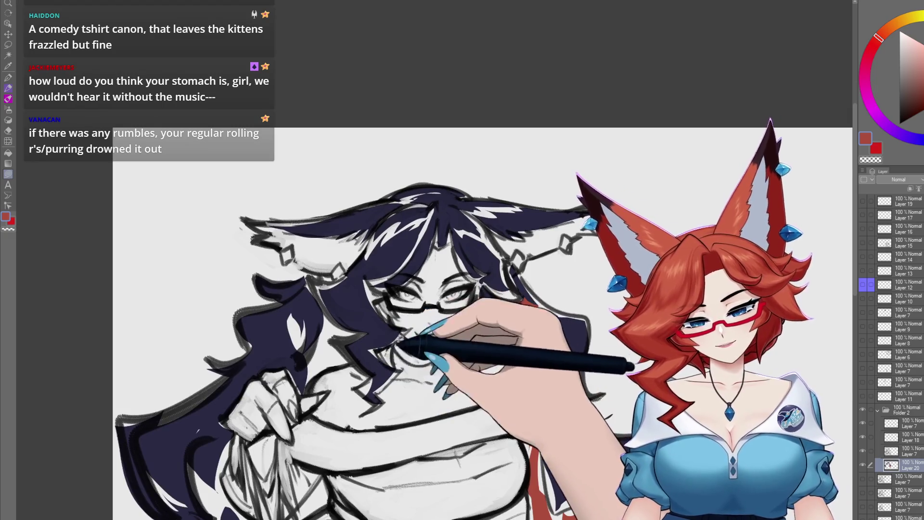
key(ctrl+z)
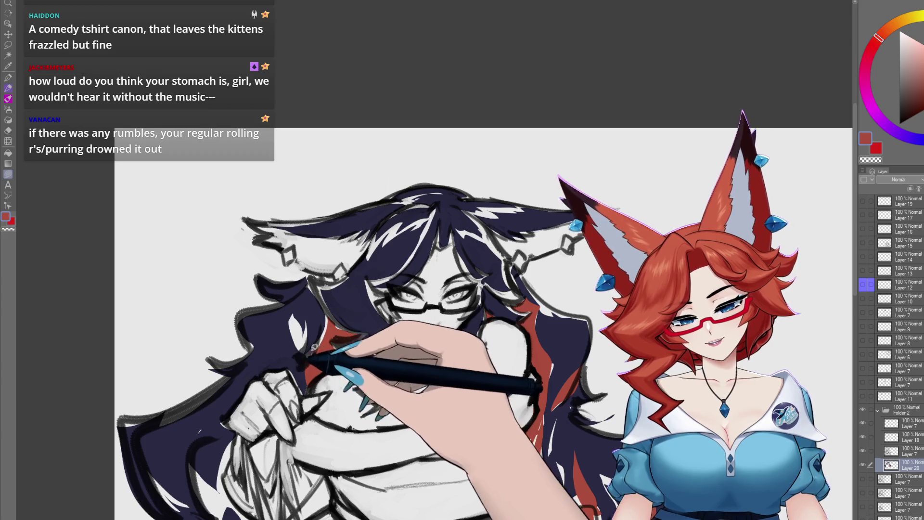
drag(319, 340, 363, 272)
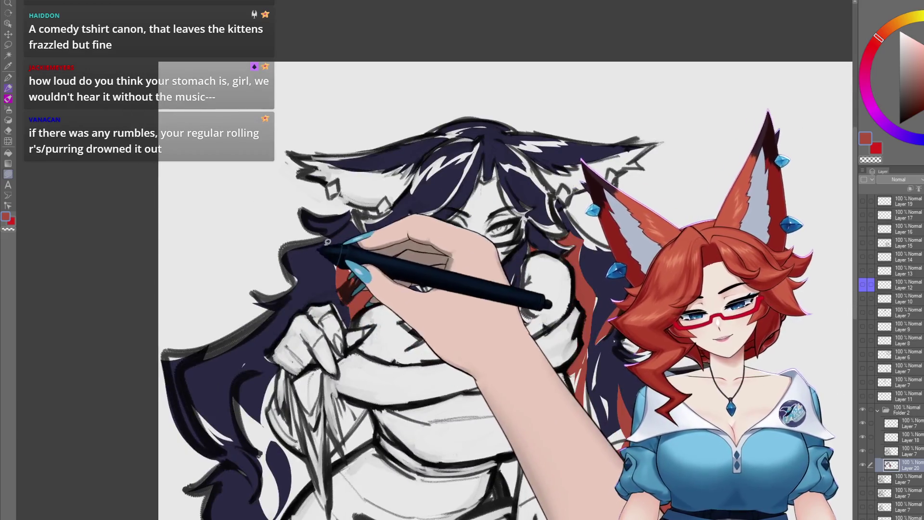
key(ctrl+Tab)
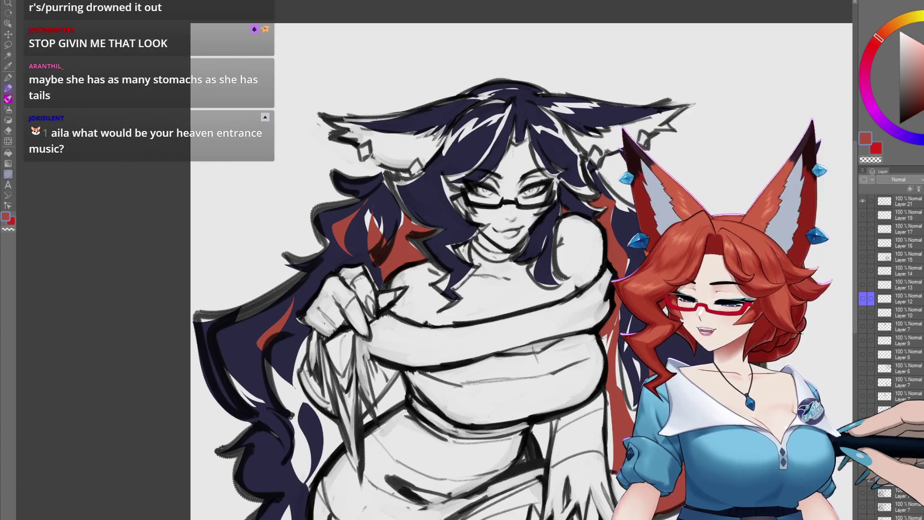
- Mirror the view and recentre on the top of the girl's head
key(h)
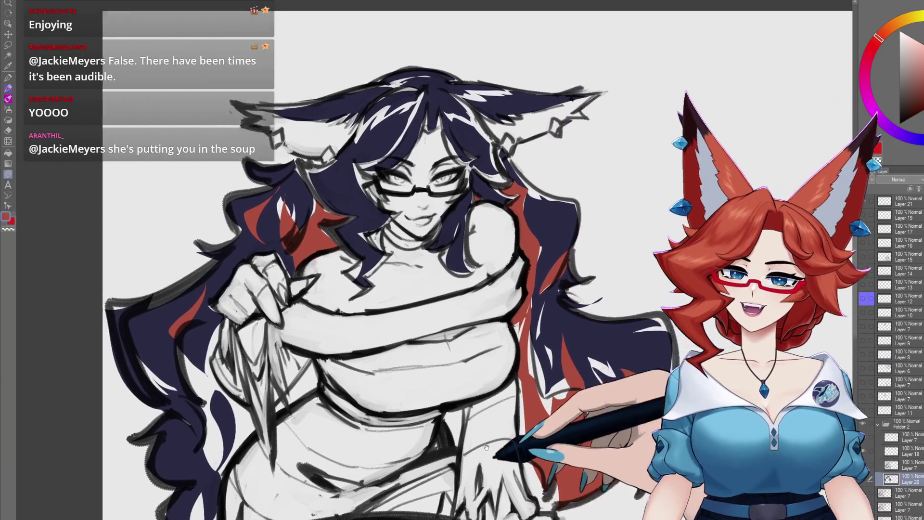
drag(506, 289, 390, 261)
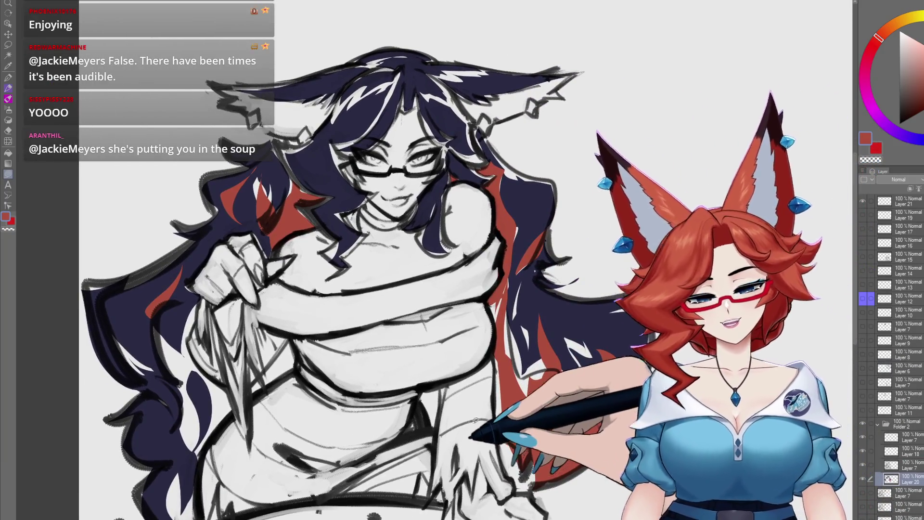
drag(294, 351, 435, 305)
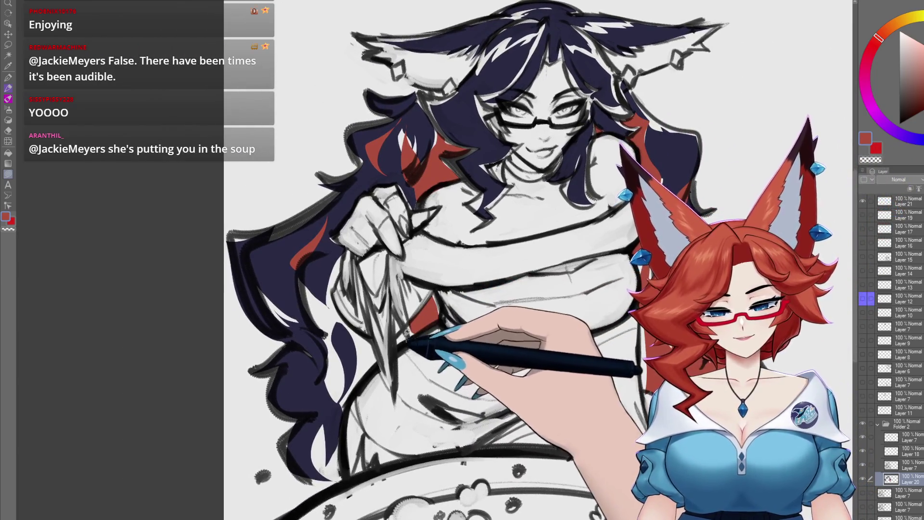
drag(470, 289, 458, 304)
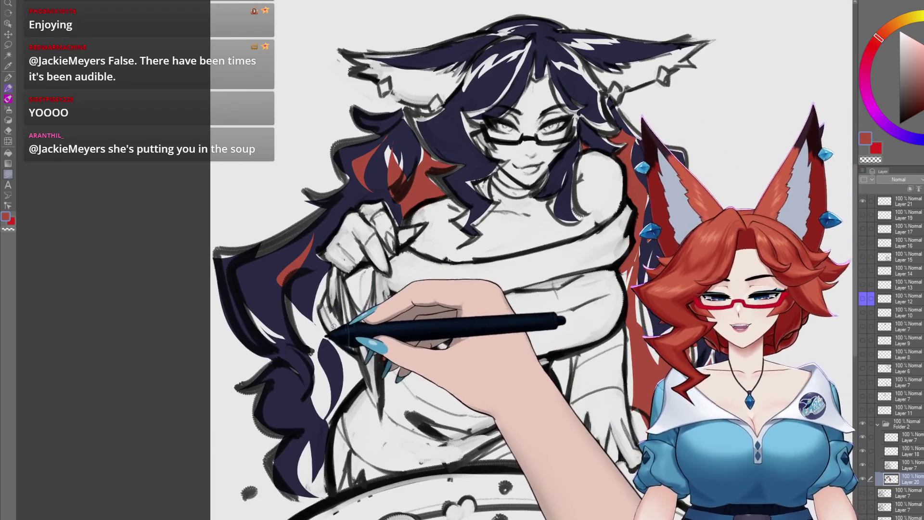
drag(462, 260, 467, 266)
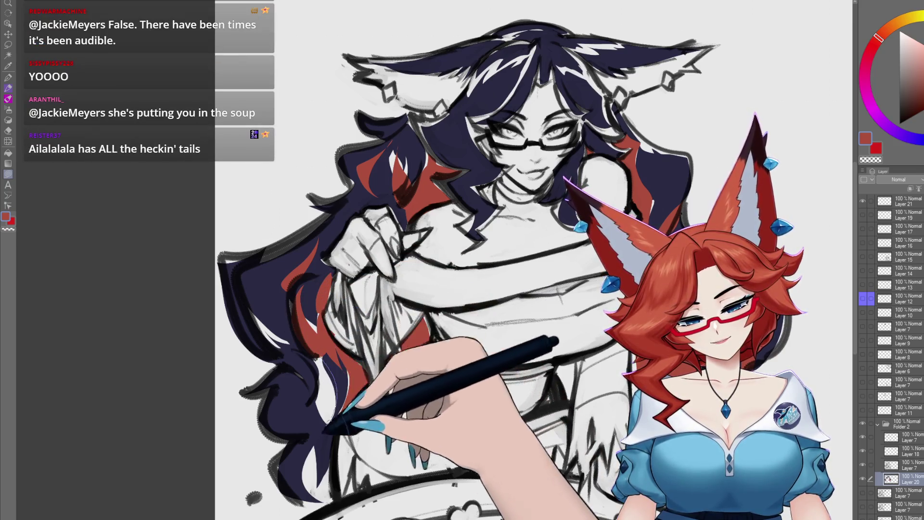
drag(463, 260, 467, 275)
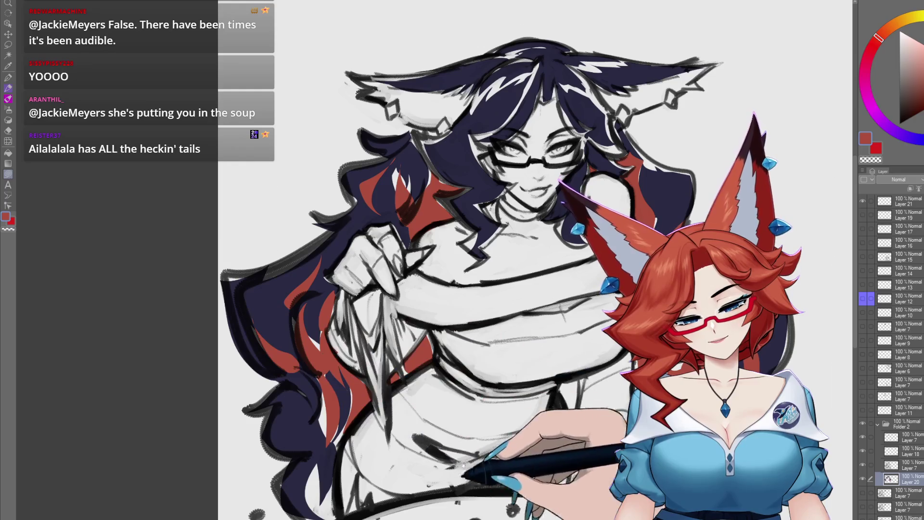
scroll(463, 261, down, 3)
scroll(462, 260, up, 4)
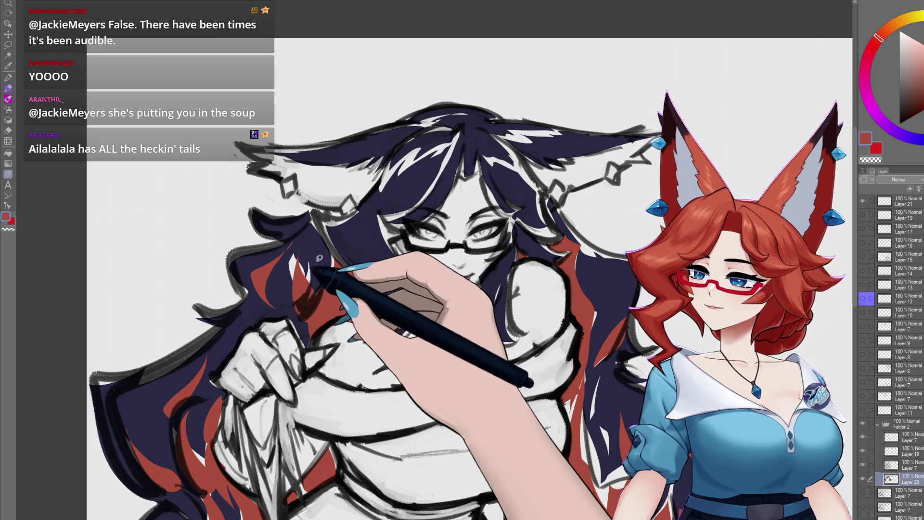
scroll(453, 452, down, 1)
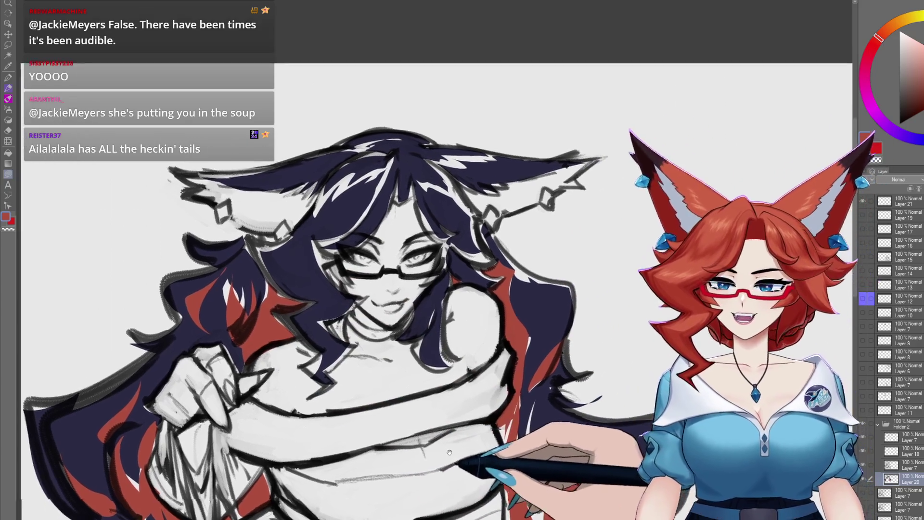
drag(452, 452, 433, 466)
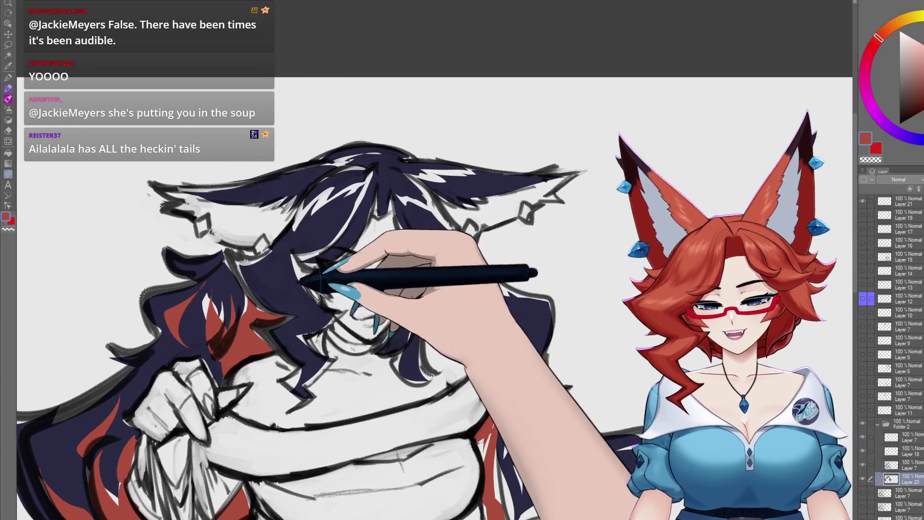
- Paint a red streak into the hair at the top centre of the head
alt+click(444, 279)
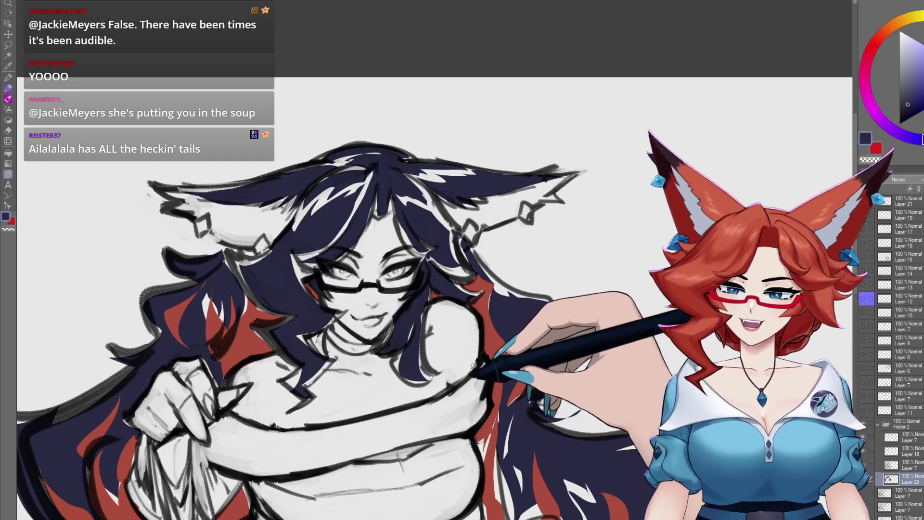
alt+click(505, 346)
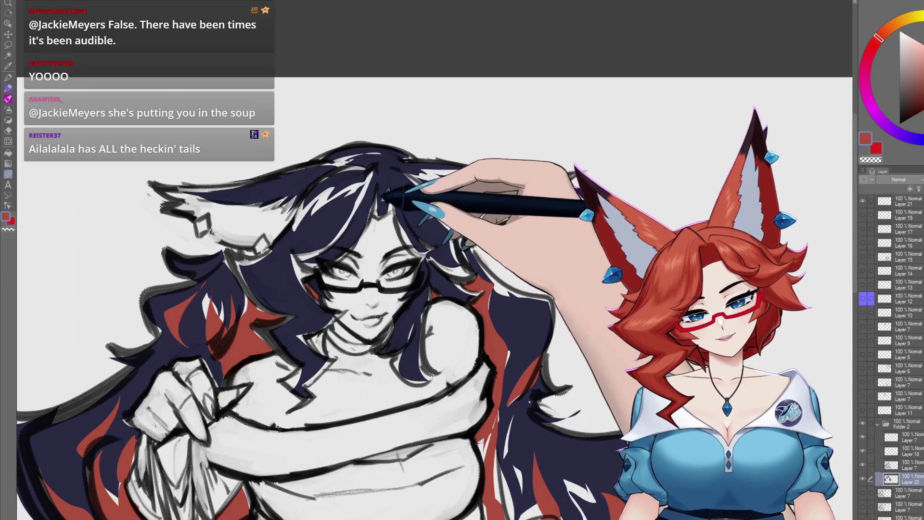
drag(385, 191, 381, 216)
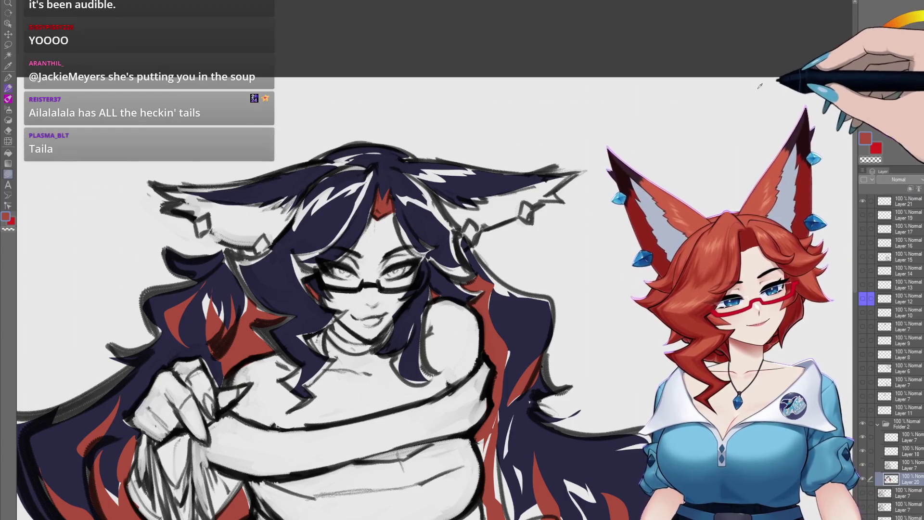
scroll(607, 109, up, 2)
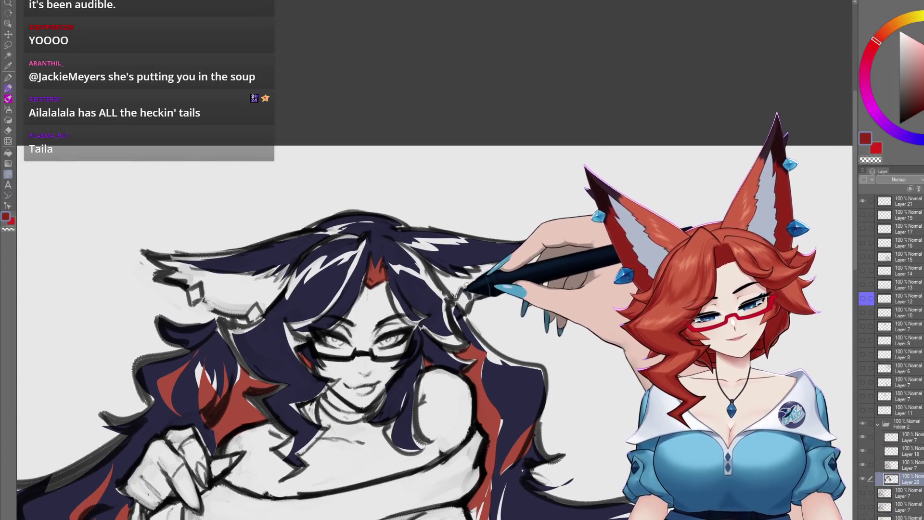
- Fill the inner areas of the right and left fox ears with red
drag(547, 246, 469, 271)
drag(558, 331, 545, 311)
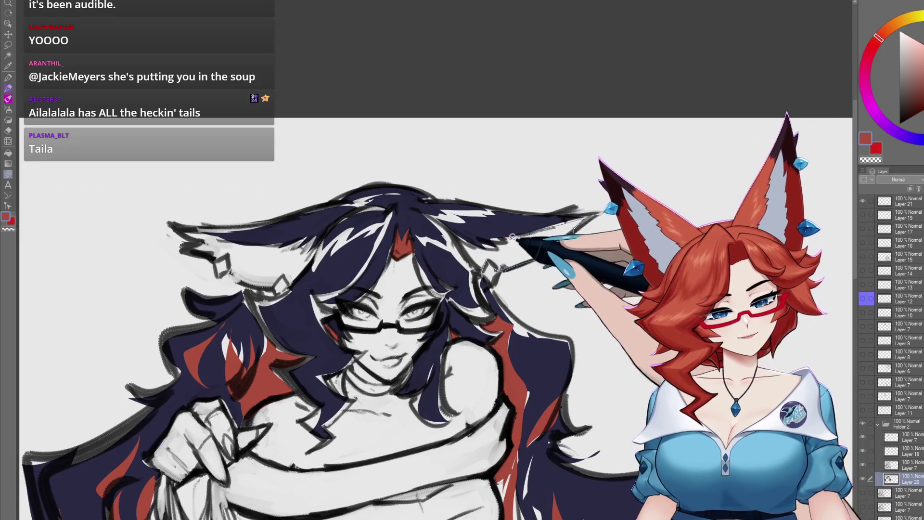
drag(482, 233, 494, 237)
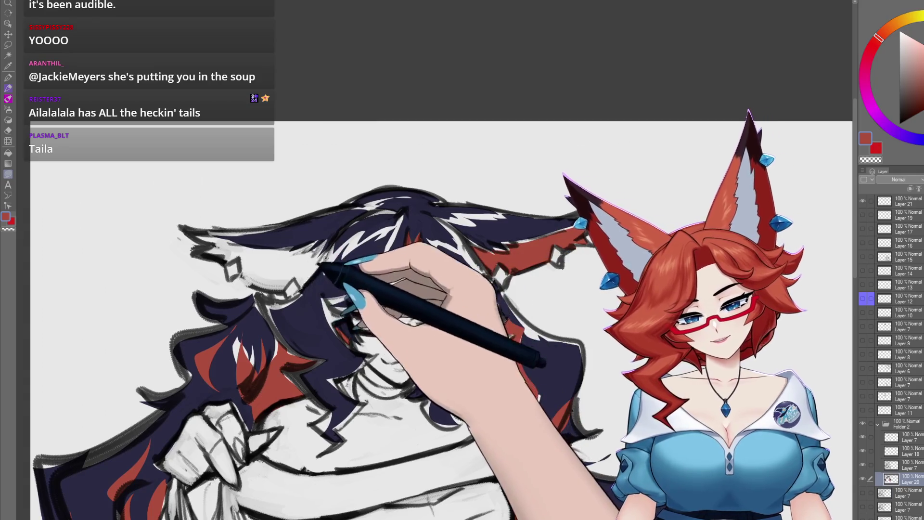
drag(216, 256, 311, 282)
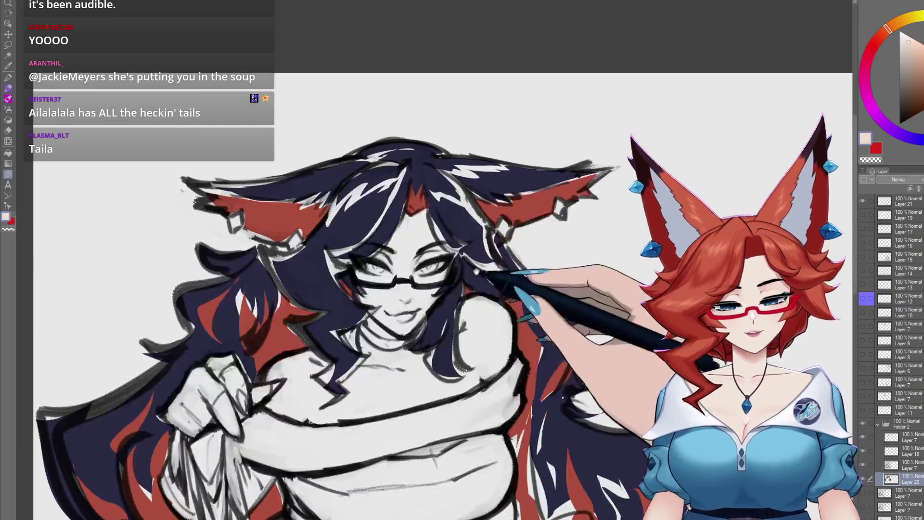
- Paint pale skin over the chest and shoulders, then return to dark navy
drag(407, 286, 411, 237)
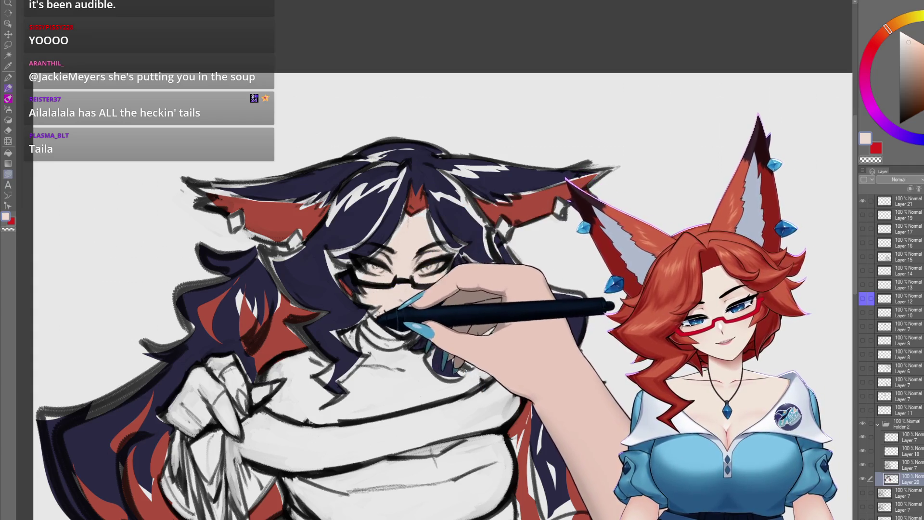
key(ctrl+plus)
mouse_move(477, 332)
mouse_down()
mouse_move(392, 309)
mouse_move(507, 308)
mouse_up()
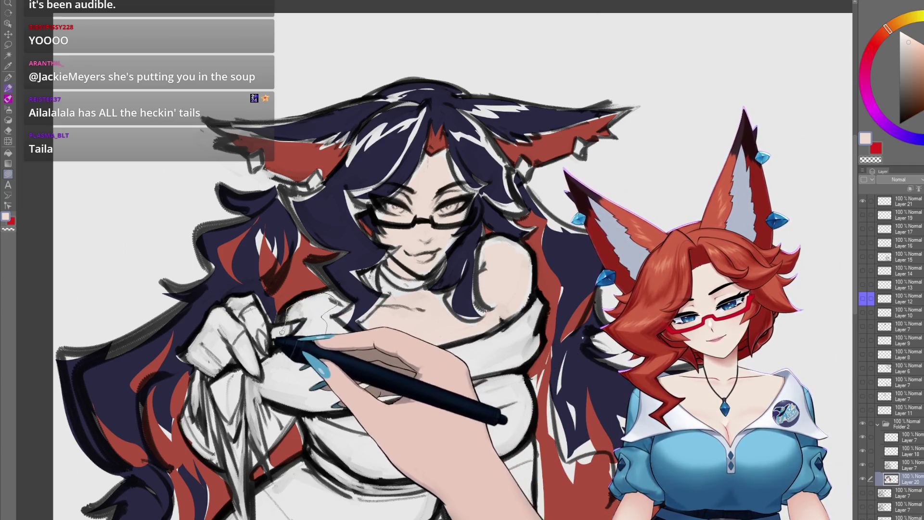
drag(336, 311, 352, 308)
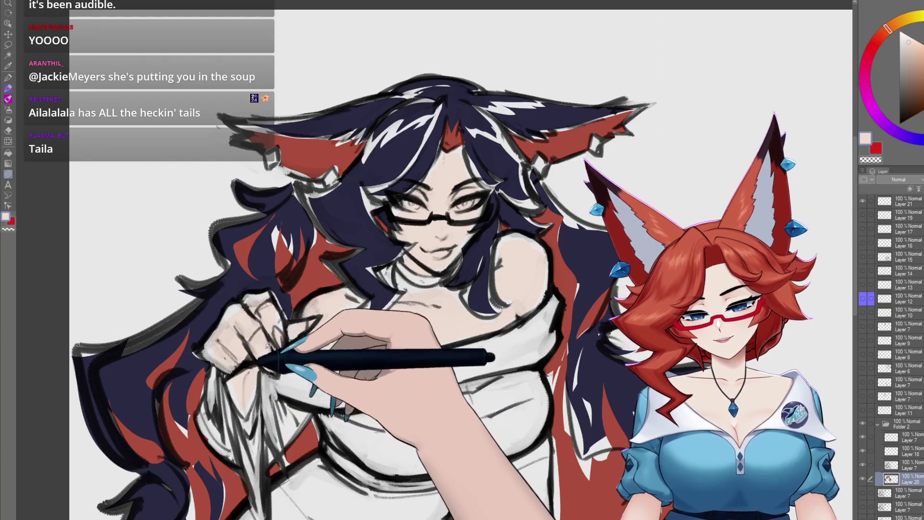
mouse_move(553, 509)
mouse_down()
mouse_move(552, 306)
mouse_move(544, 329)
mouse_up()
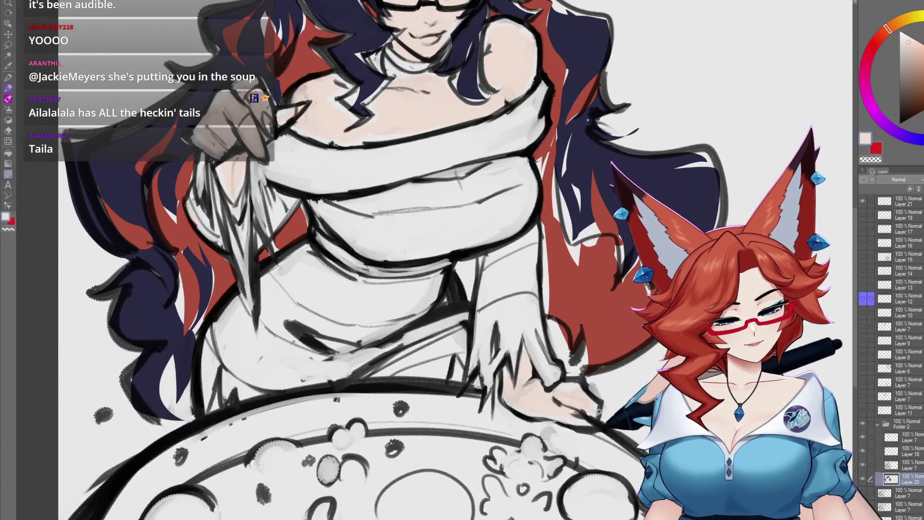
scroll(571, 419, down, 3)
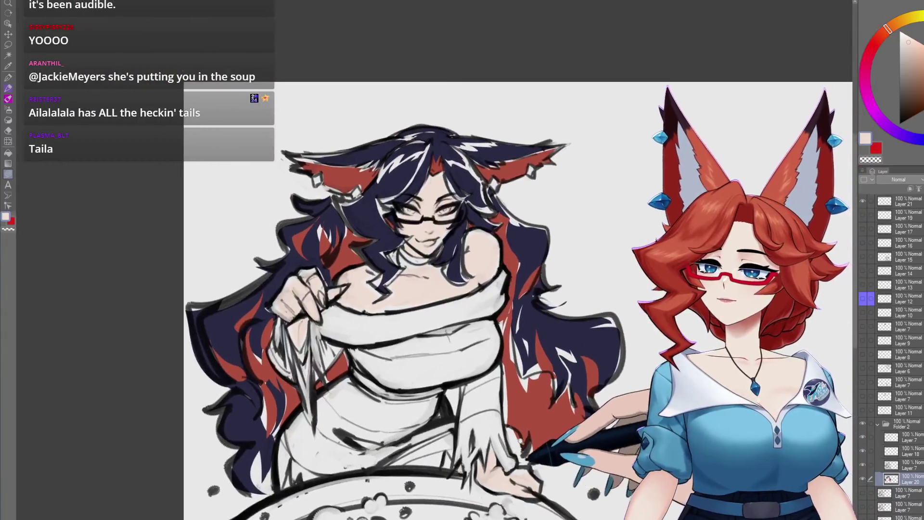
scroll(542, 428, up, 3)
scroll(541, 430, down, 1)
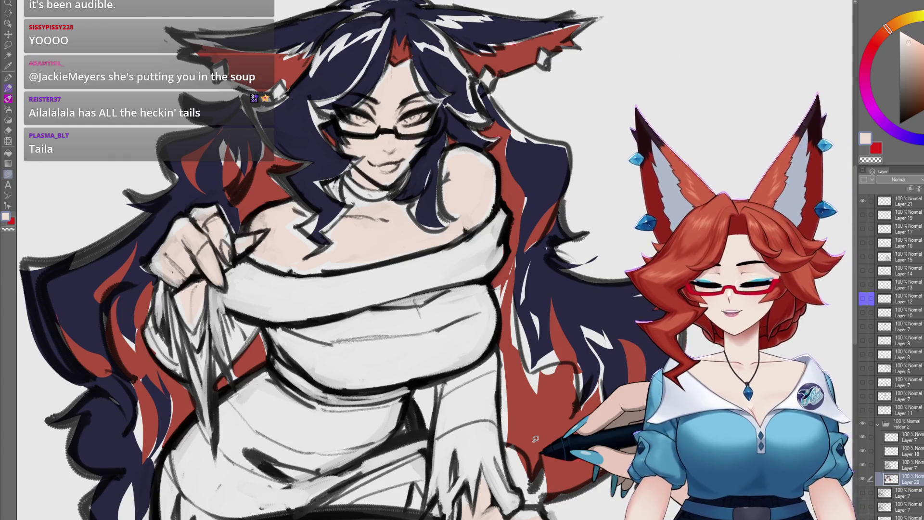
alt+click(476, 287)
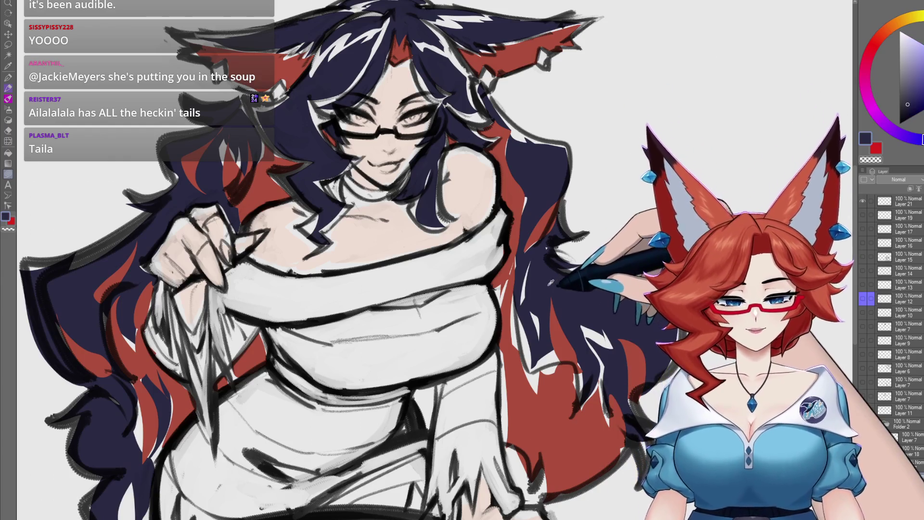
- Touch up the navy-skin edges at the neck, checking the whole figure zoomed out
alt+click(381, 216)
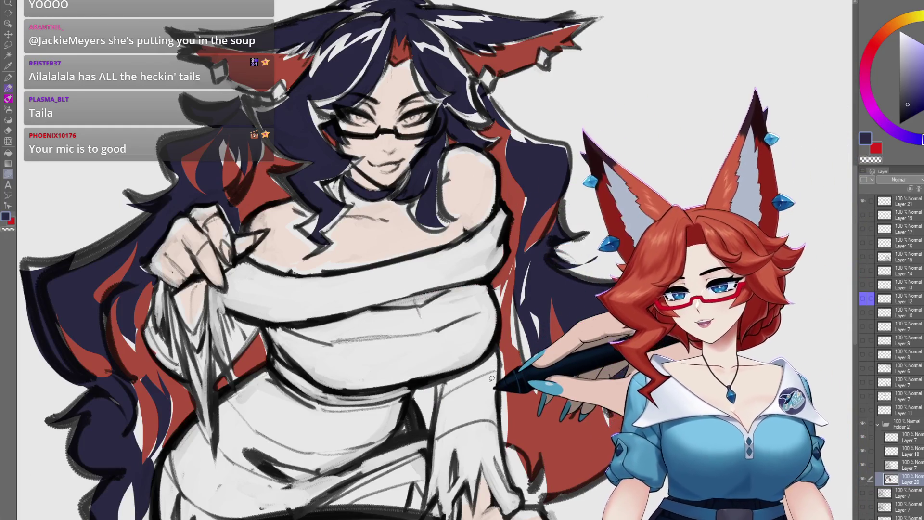
alt+click(387, 243)
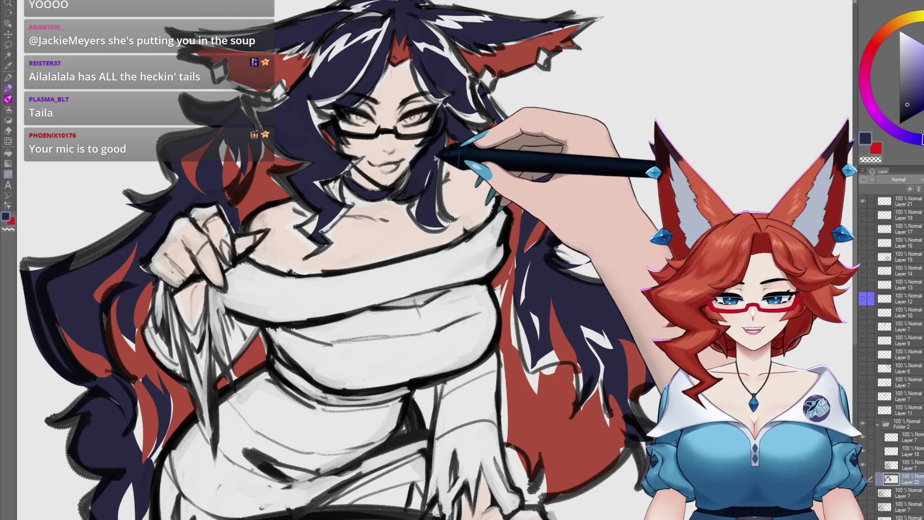
alt+click(431, 168)
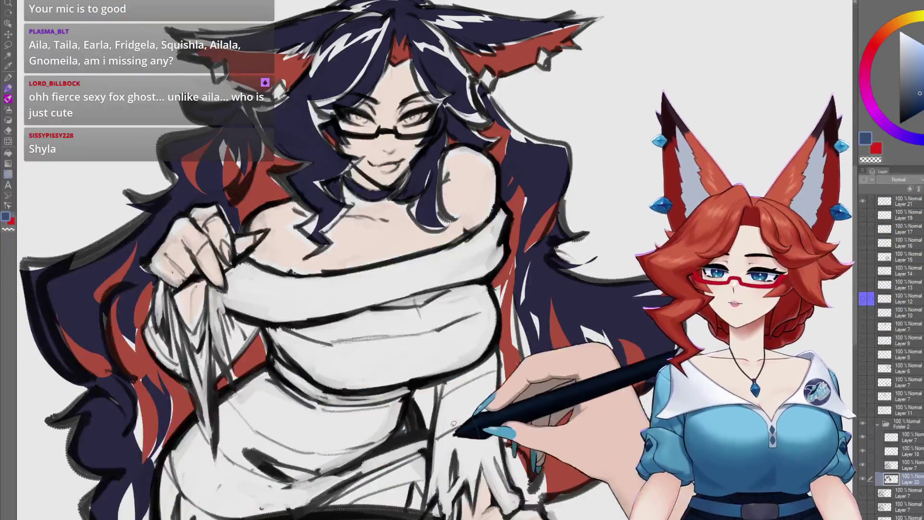
key(ctrl+minus)
key(ctrl+minus)
key(ctrl+plus)
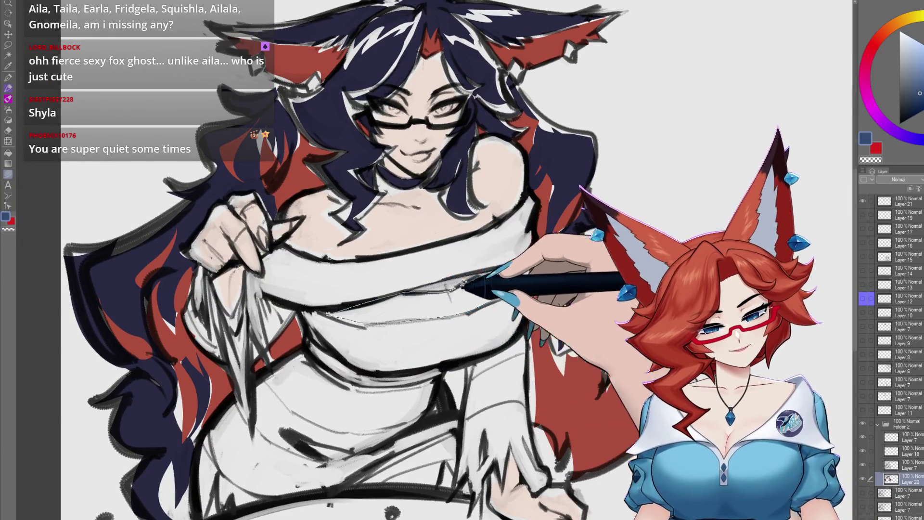
- Paint a navy band across the chest with a blue stripe beneath it
click(460, 289)
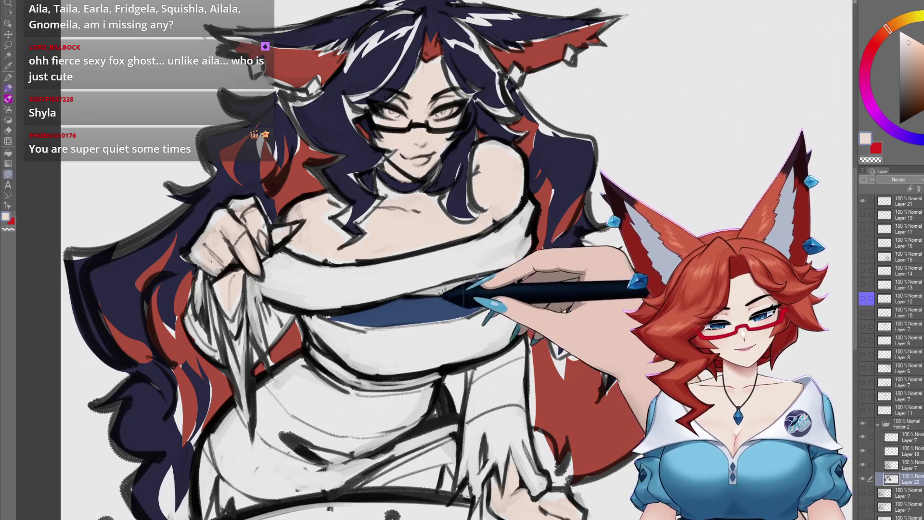
alt+click(534, 259)
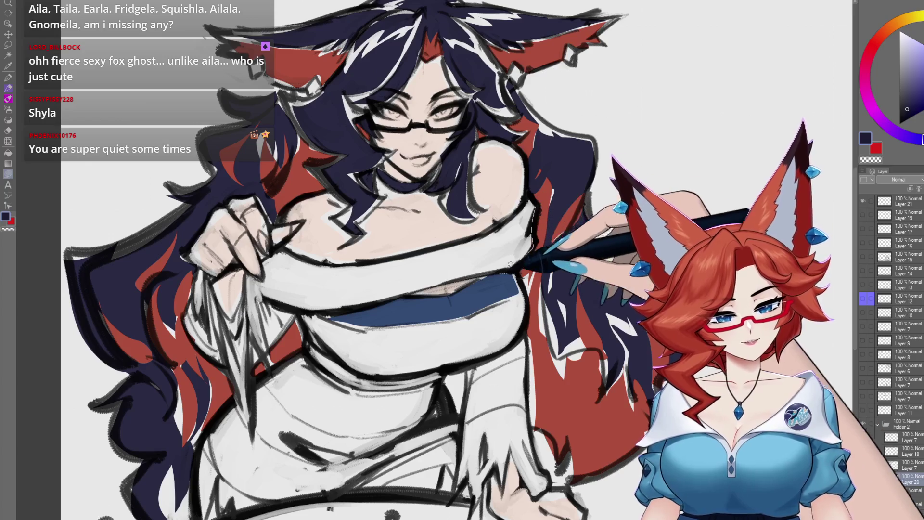
scroll(289, 213, up, 1)
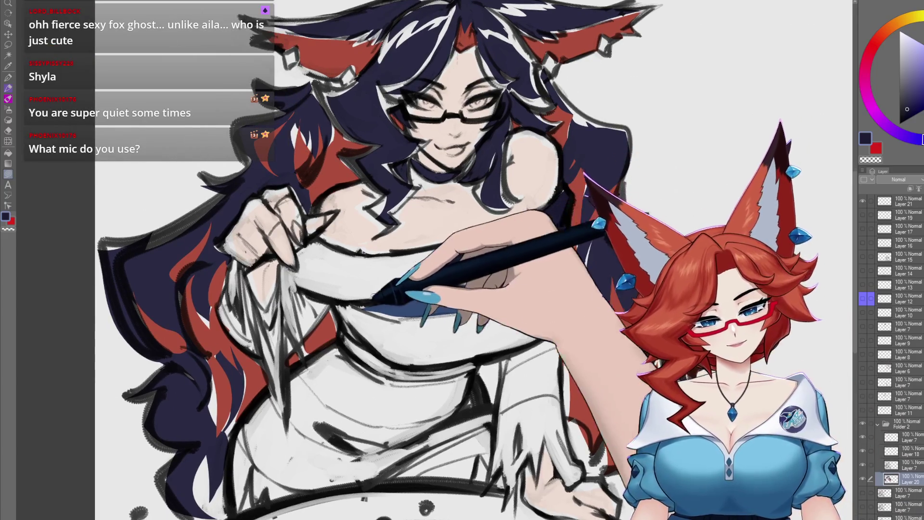
drag(296, 274, 550, 246)
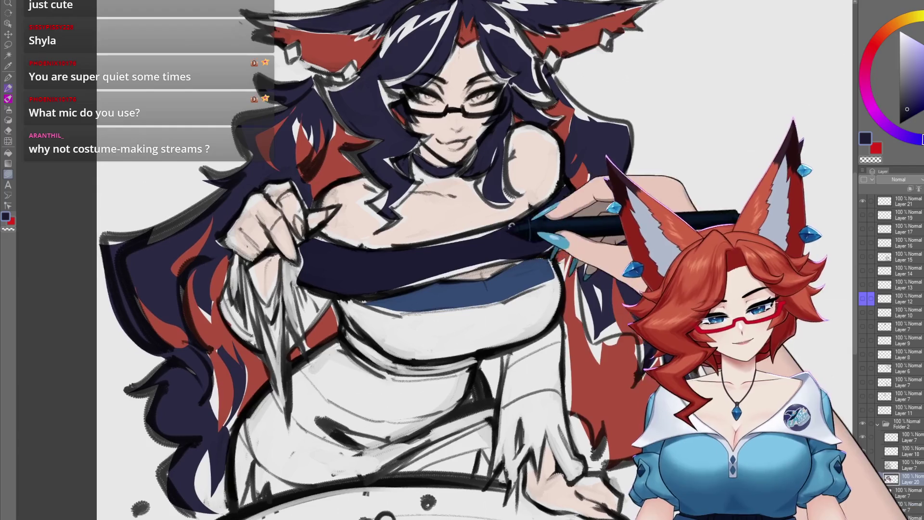
scroll(506, 253, down, 1)
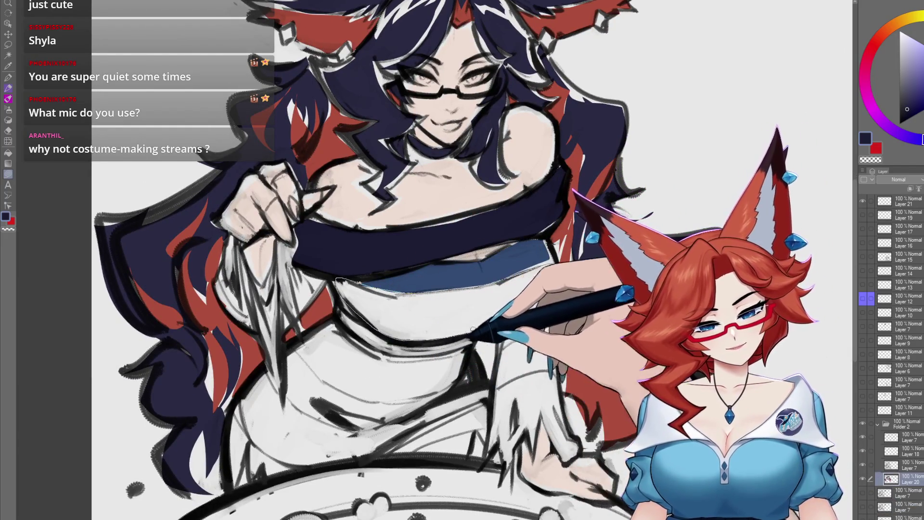
drag(561, 276, 550, 270)
scroll(550, 271, down, 1)
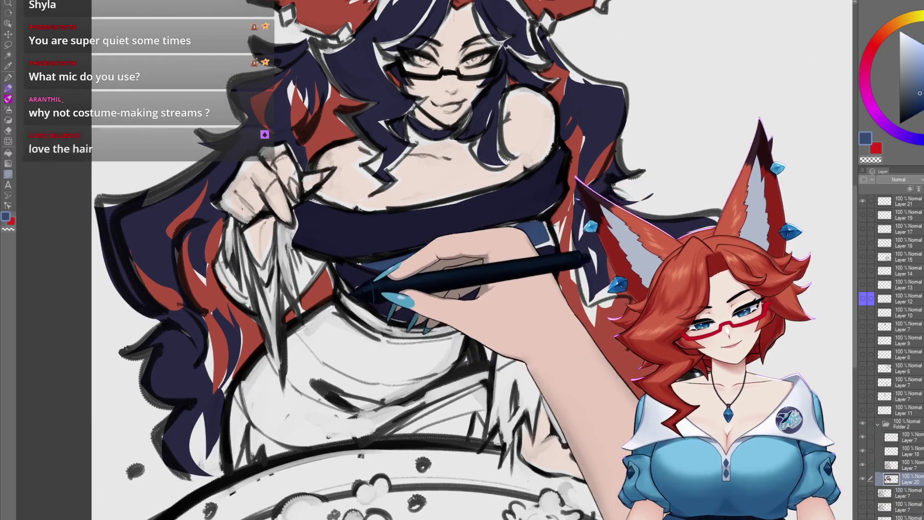
scroll(426, 228, down, 2)
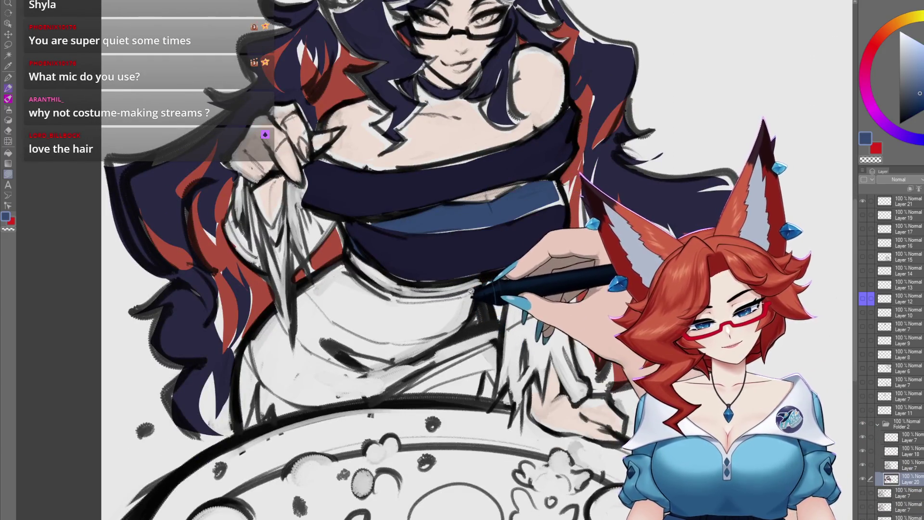
mouse_move(358, 290)
mouse_down()
mouse_move(473, 293)
mouse_move(483, 242)
mouse_up()
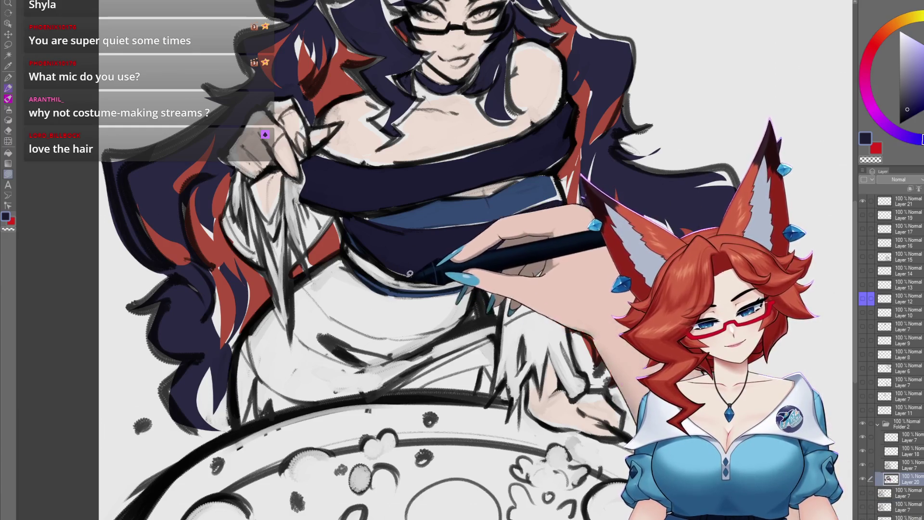
scroll(453, 301, down, 1)
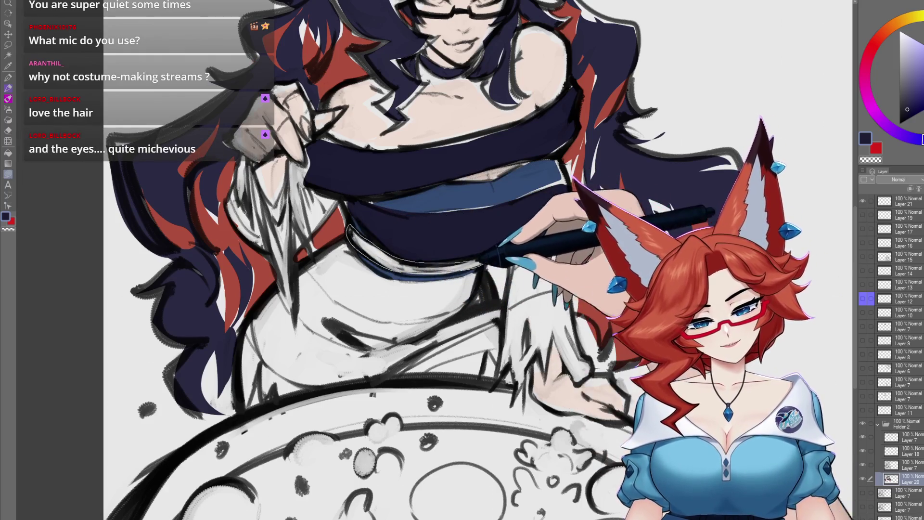
scroll(514, 255, down, 1)
scroll(486, 254, down, 1)
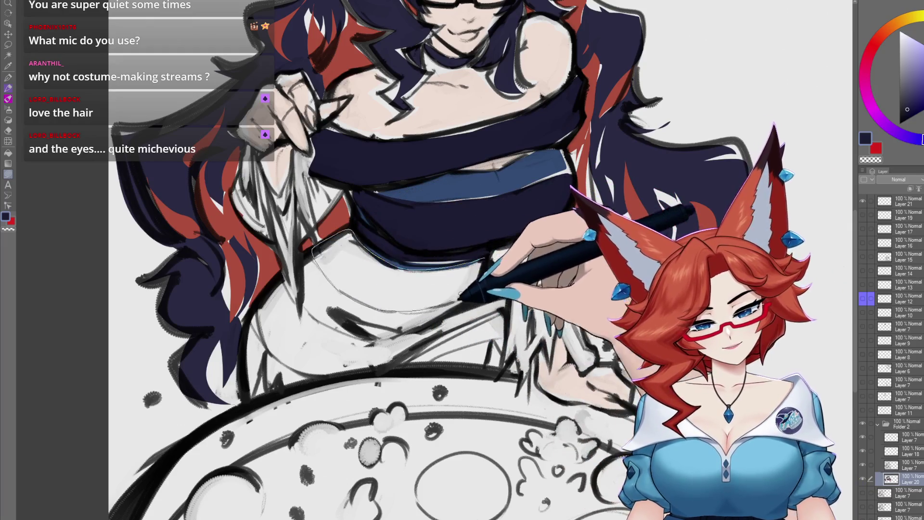
scroll(456, 297, down, 3)
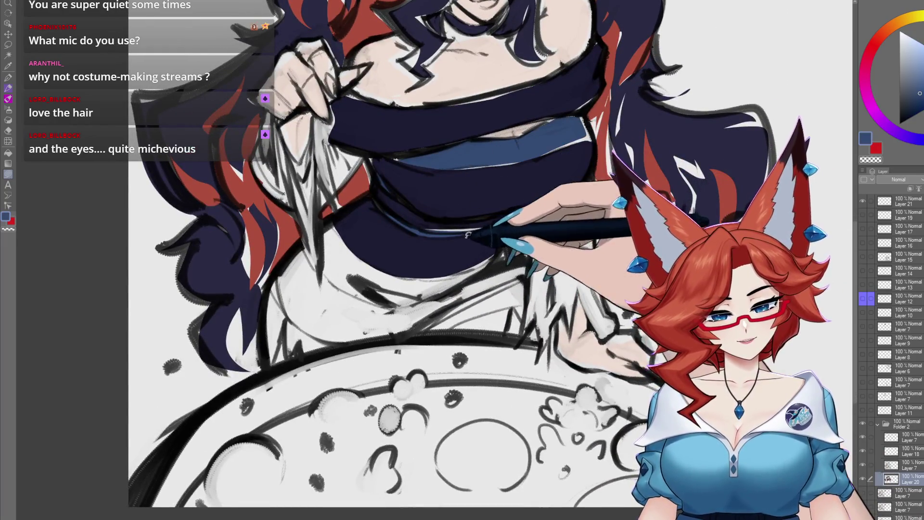
scroll(445, 235, down, 1)
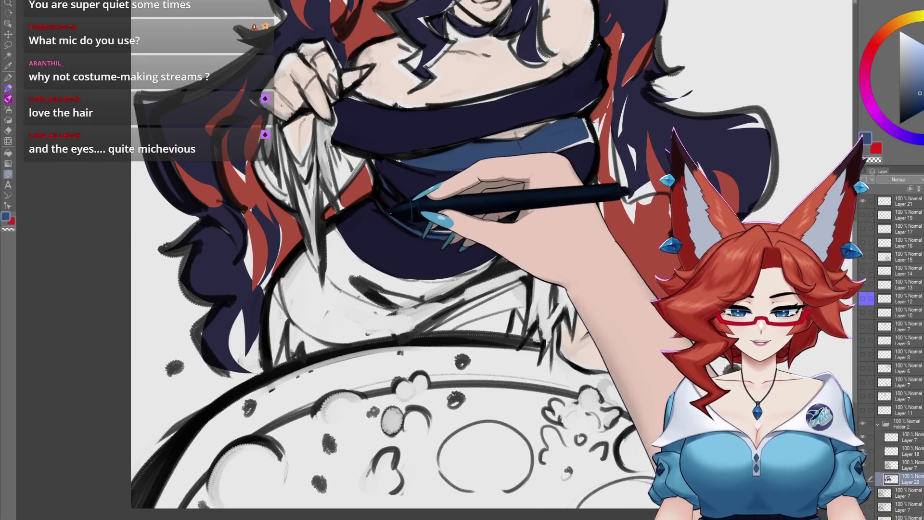
scroll(493, 265, down, 1)
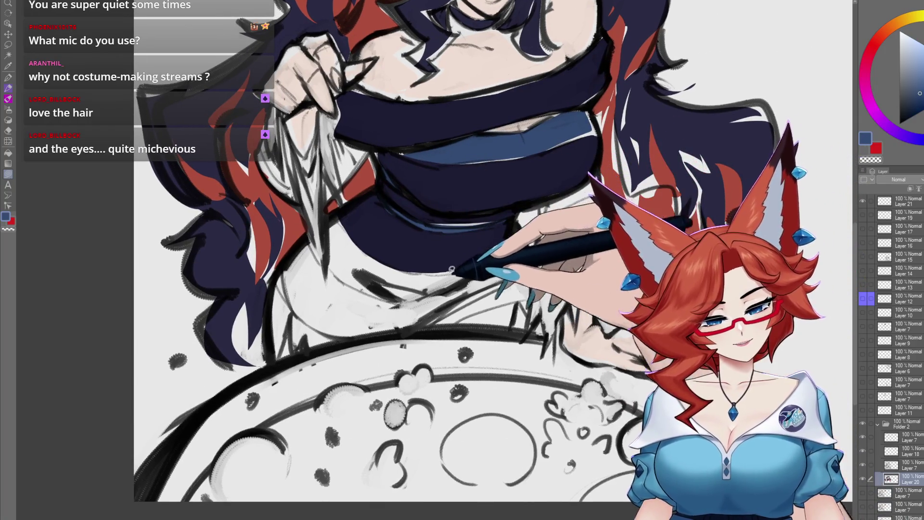
- Shade the lower dress band blue and fill below it with dark navy
drag(457, 269, 347, 239)
scroll(533, 264, down, 1)
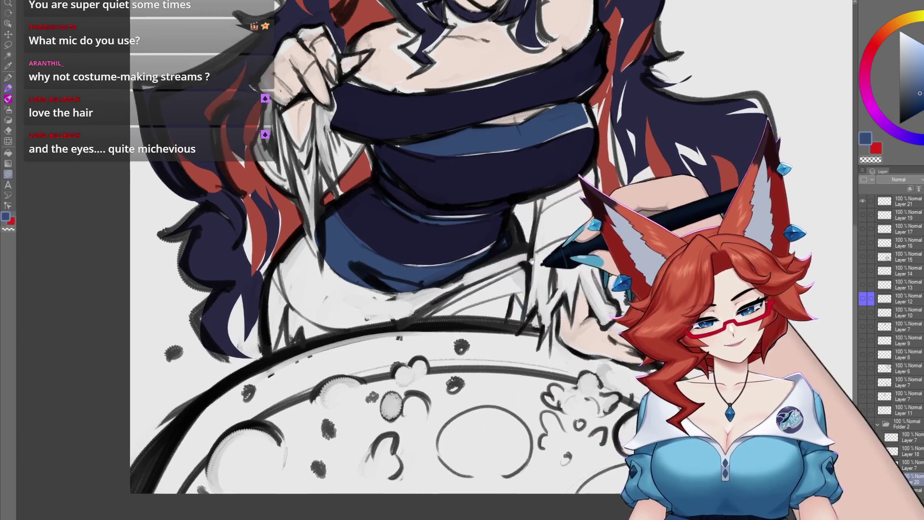
scroll(533, 262, down, 1)
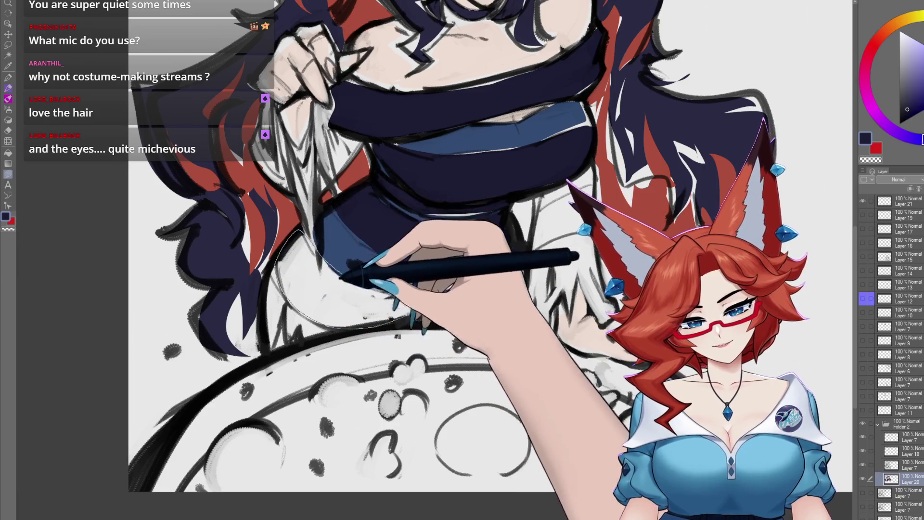
drag(367, 270, 455, 274)
drag(532, 245, 466, 239)
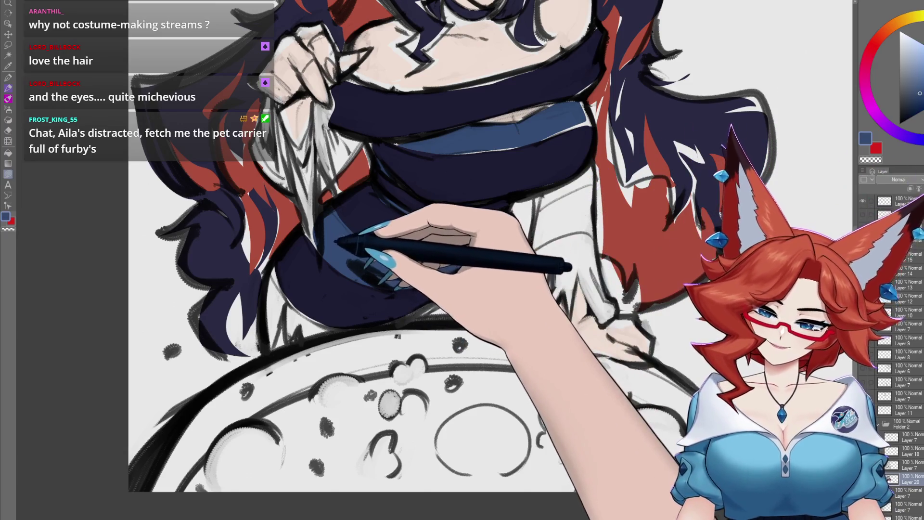
drag(599, 243, 524, 302)
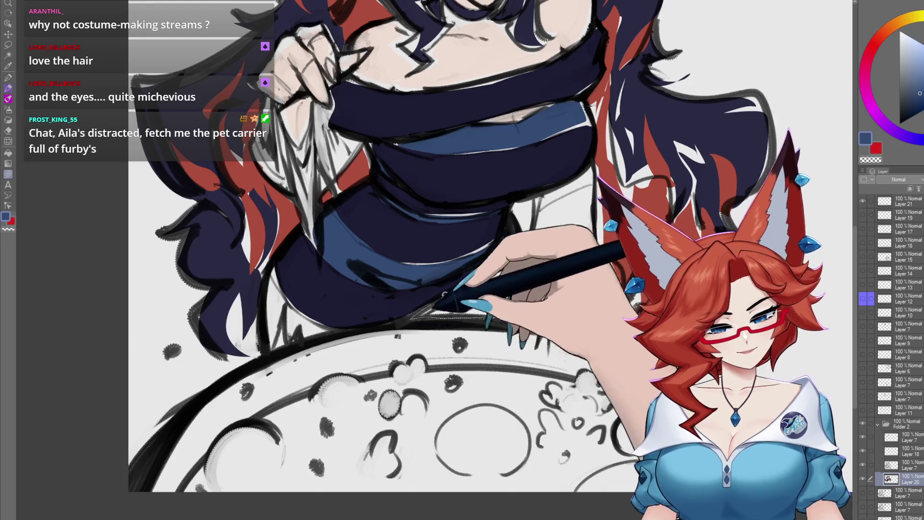
alt+click(502, 282)
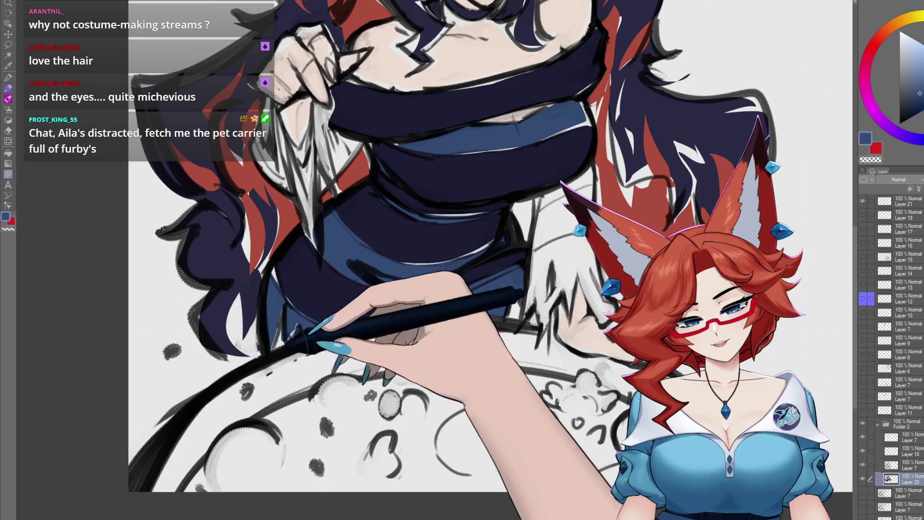
scroll(462, 260, down, 2)
scroll(462, 260, down, 2)
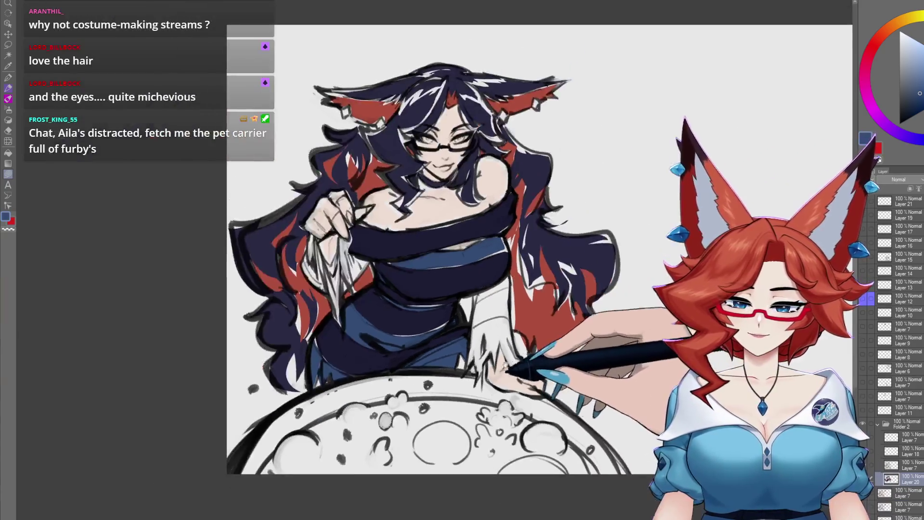
drag(462, 261, 447, 267)
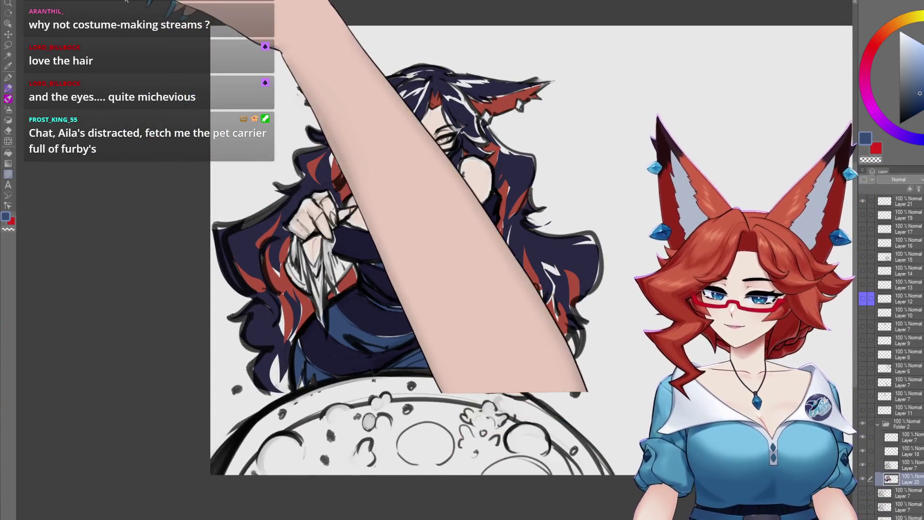
key(ctrl+Tab)
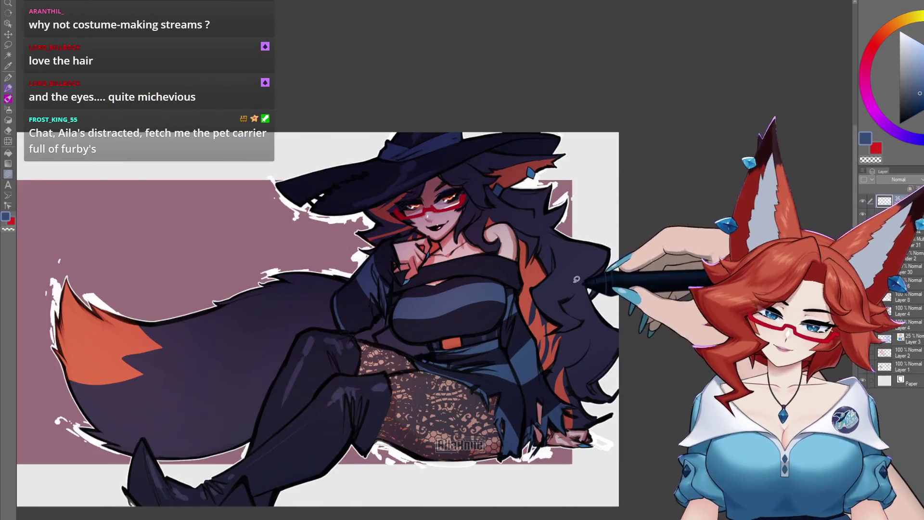
alt+click(515, 334)
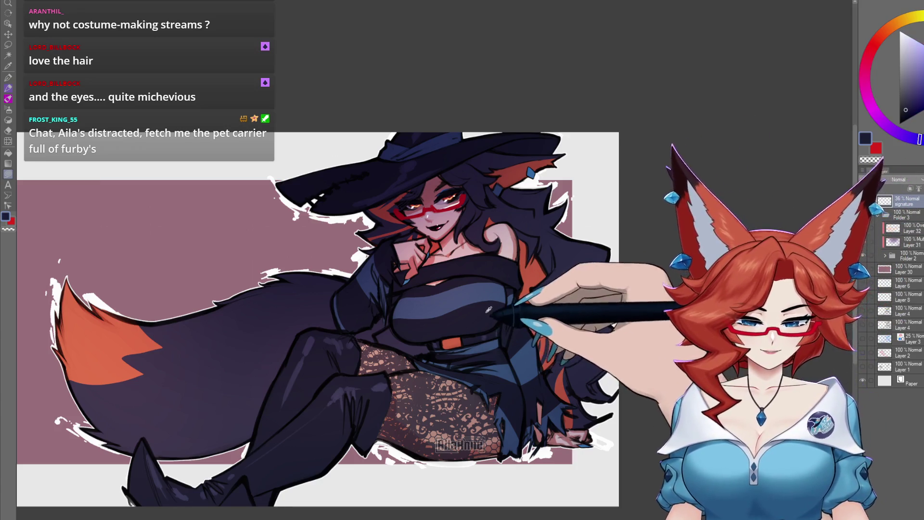
key(ctrl+Tab)
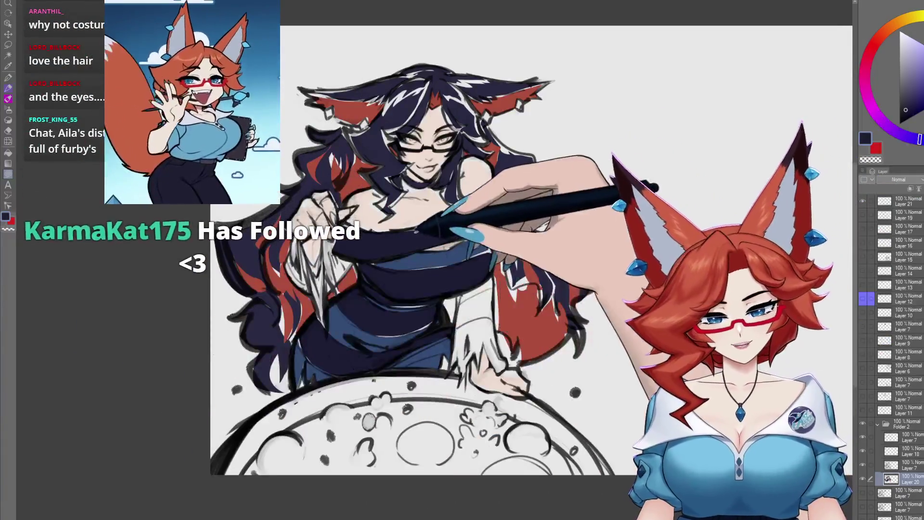
scroll(464, 329, up, 5)
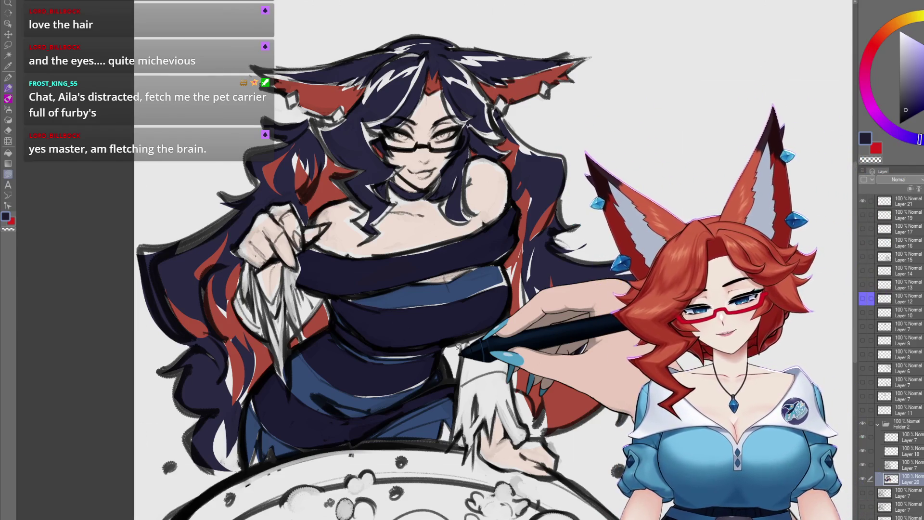
- Alternate navy, blue-grey and medium blue stripes across the dress and sleeve
alt+click(446, 287)
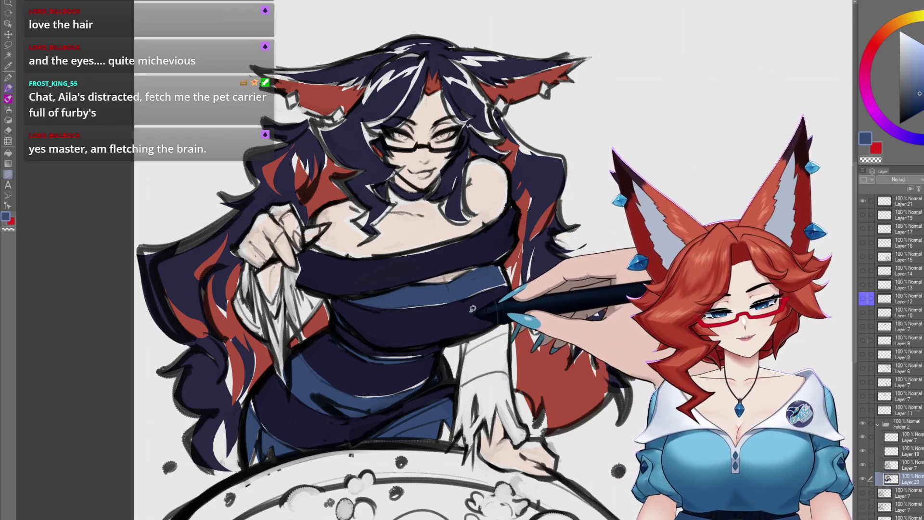
alt+click(477, 311)
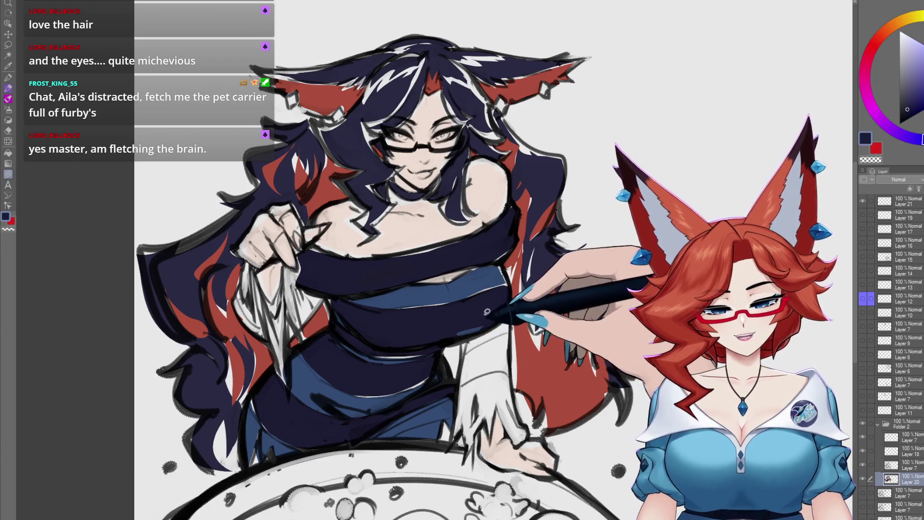
alt+click(504, 300)
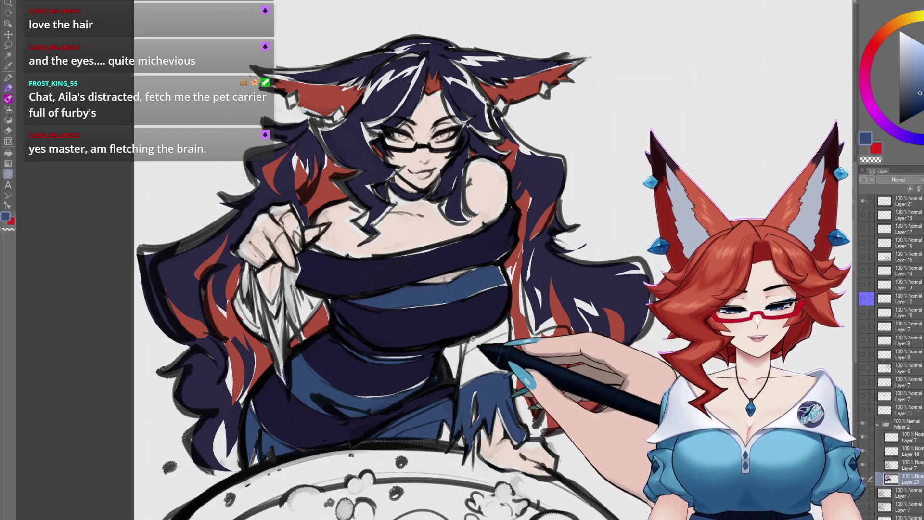
alt+click(483, 349)
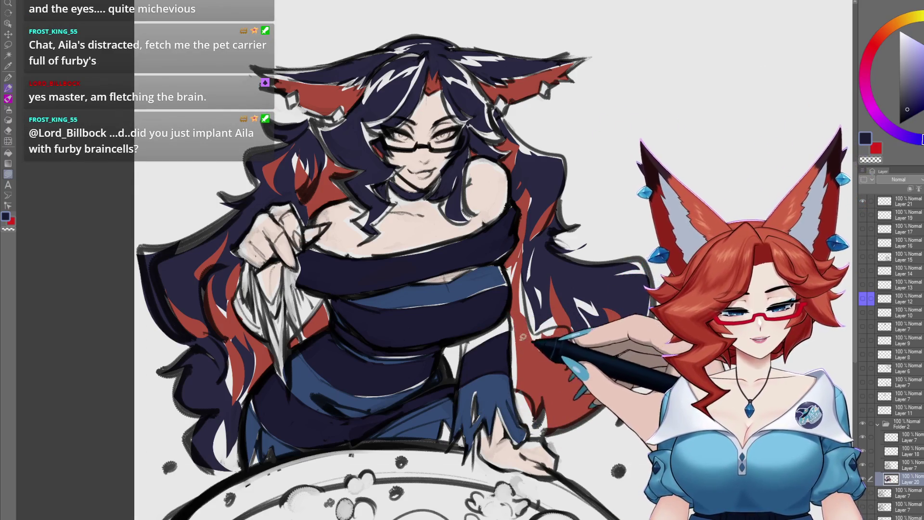
alt+click(518, 325)
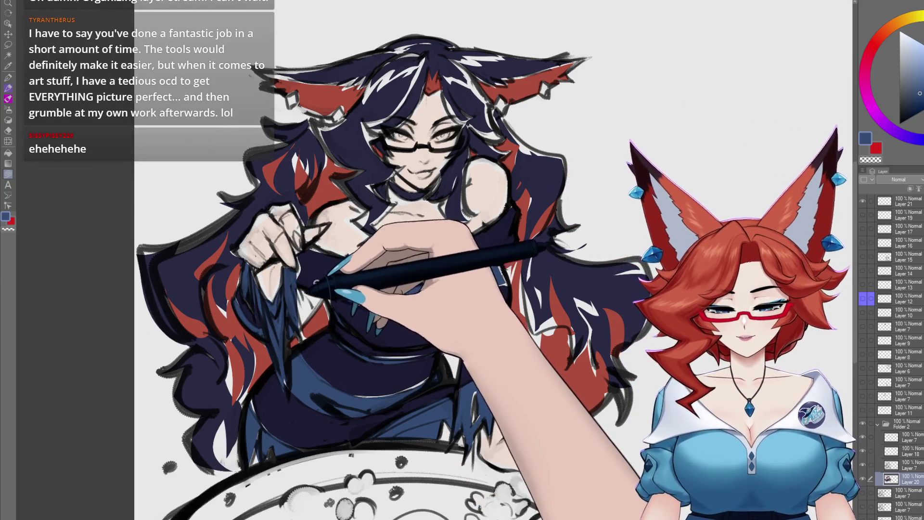
- Colour the cloth in her hand dark navy with blue accents
alt+click(405, 340)
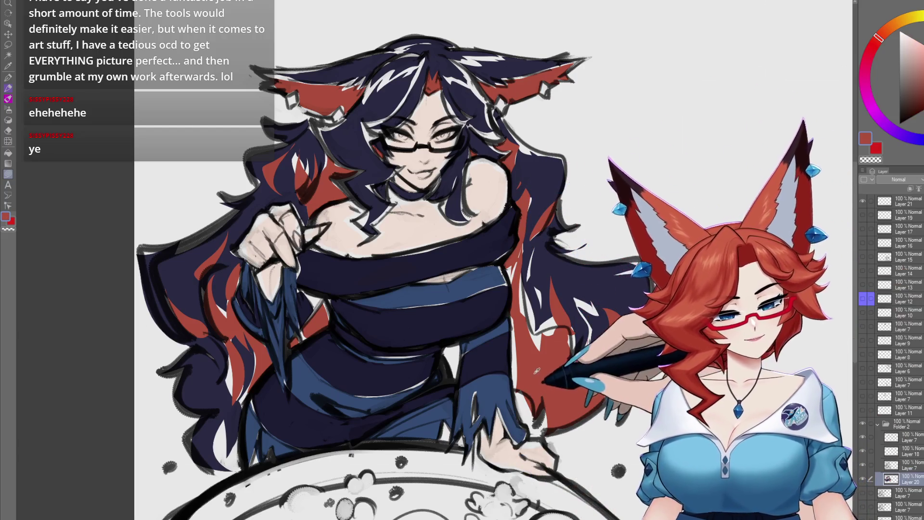
- Brush blue bands and a torn fringe onto the sleeve, then pick the skin tone
alt+click(524, 352)
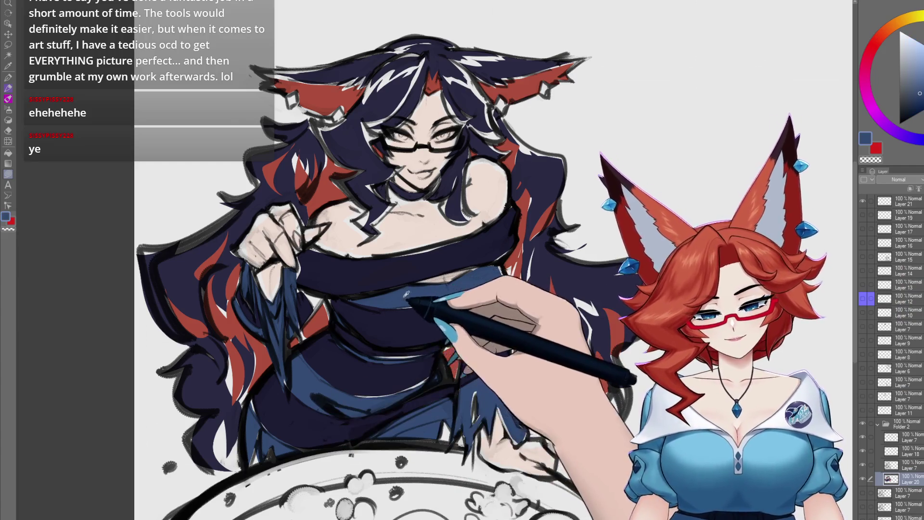
alt+click(302, 284)
drag(303, 284, 496, 348)
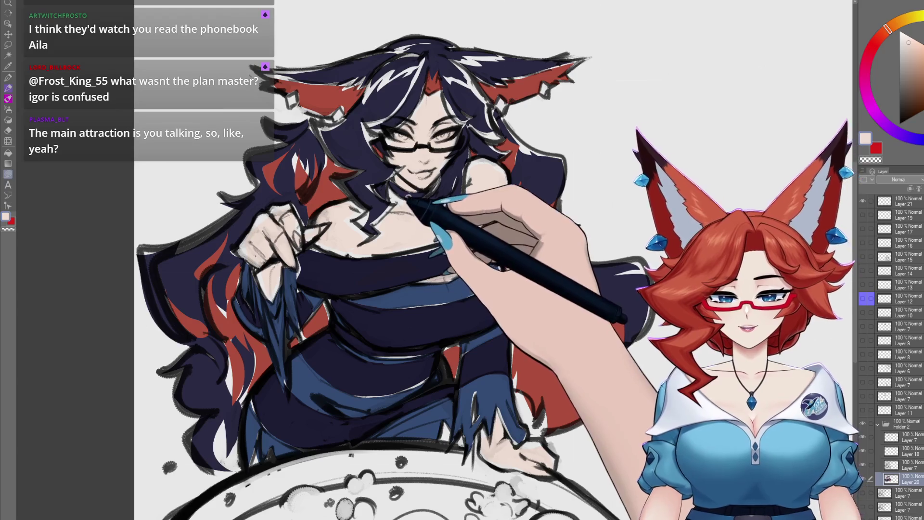
alt+click(404, 208)
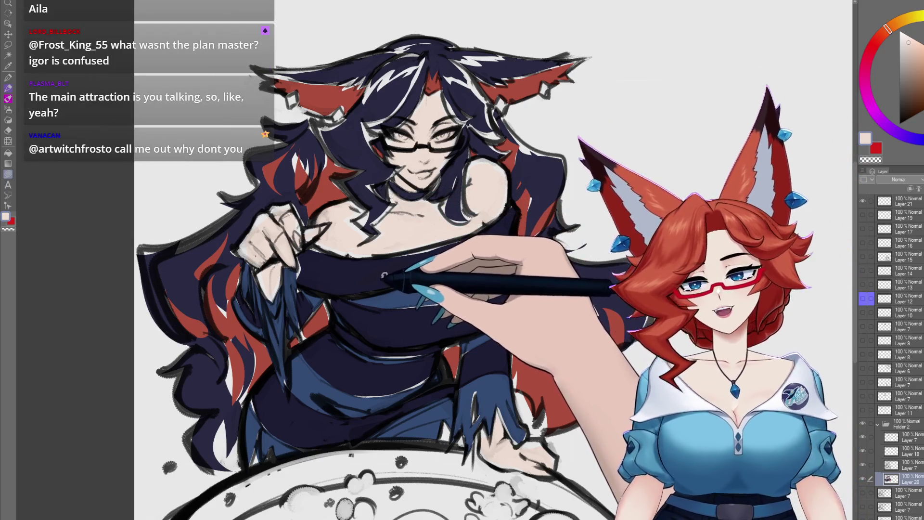
scroll(412, 213, up, 3)
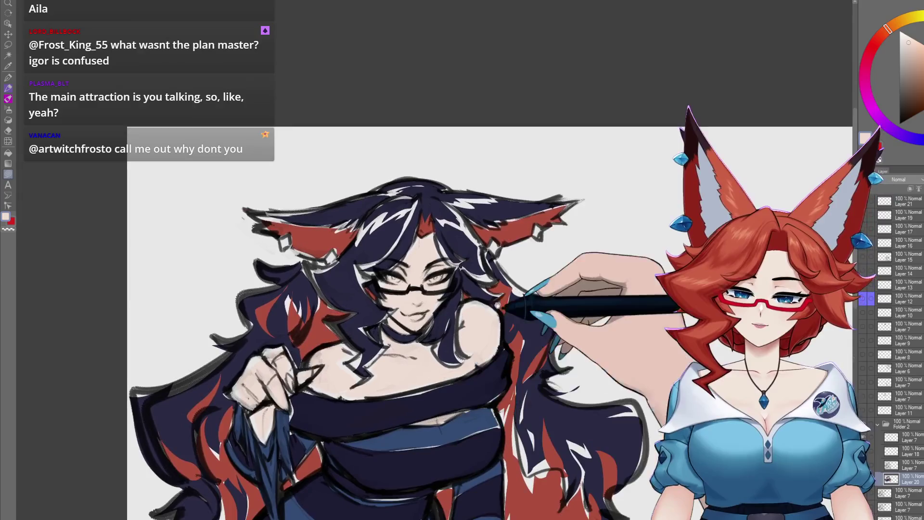
scroll(526, 372, up, 4)
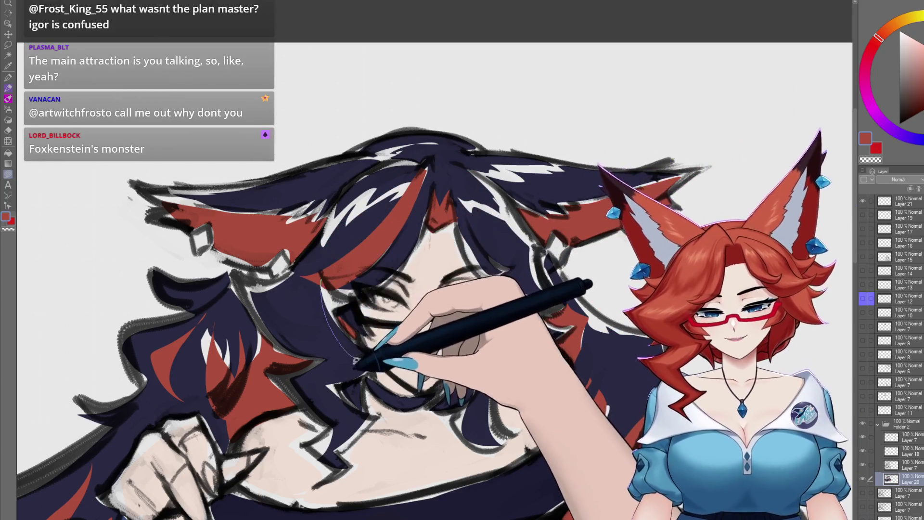
drag(354, 362, 297, 278)
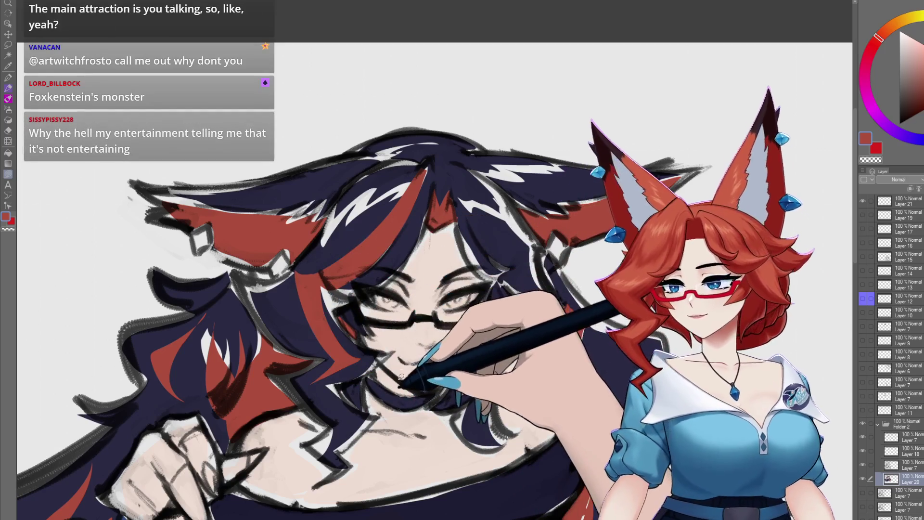
scroll(434, 289, down, 2)
scroll(405, 325, up, 3)
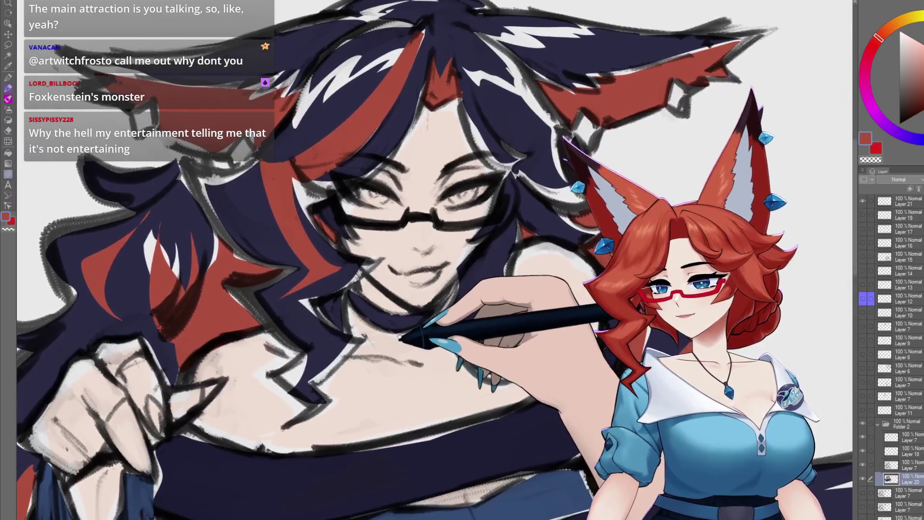